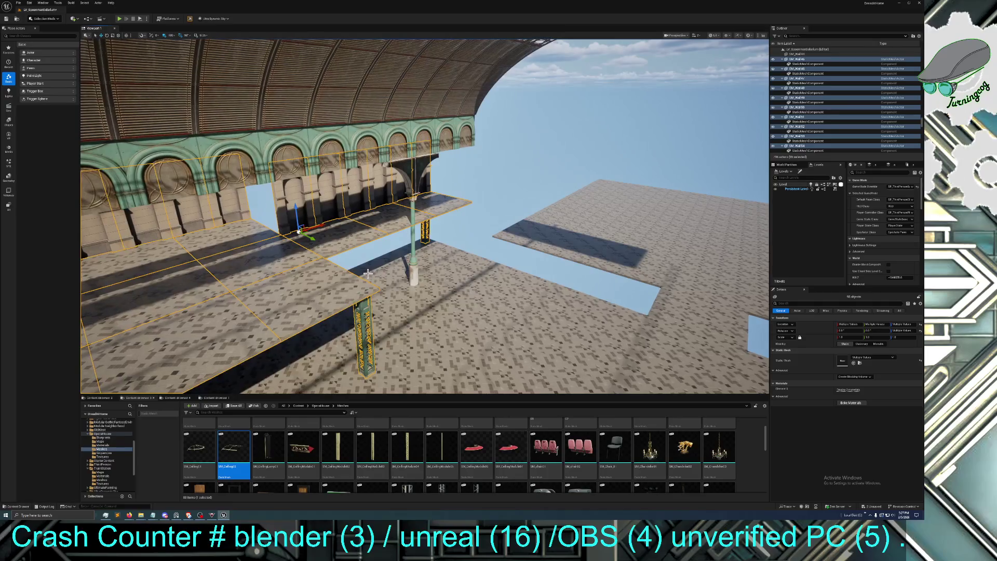
Fly beneath the raised platform and select lattice iron pillar SM_PillarFrame8m14
{"action": "mouse_move", "coordinate": [368, 273]}
{"action": "left_mouse_down"}
{"action": "mouse_move", "coordinate": [275, 280]}
{"action": "mouse_move", "coordinate": [385, 308]}
{"action": "left_mouse_up"}
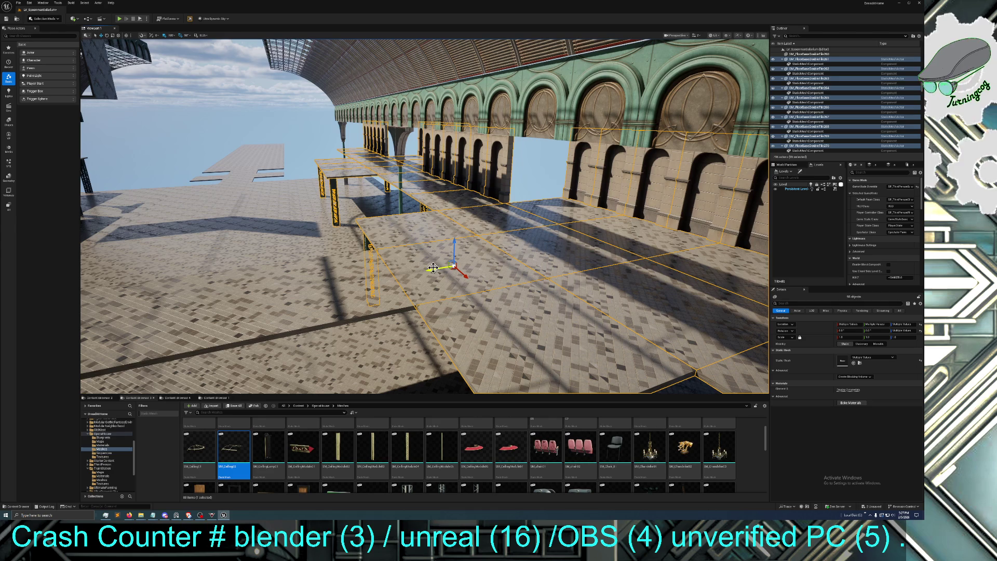
{"action": "left_click_drag", "start_coordinate": [384, 308], "coordinate": [372, 308]}
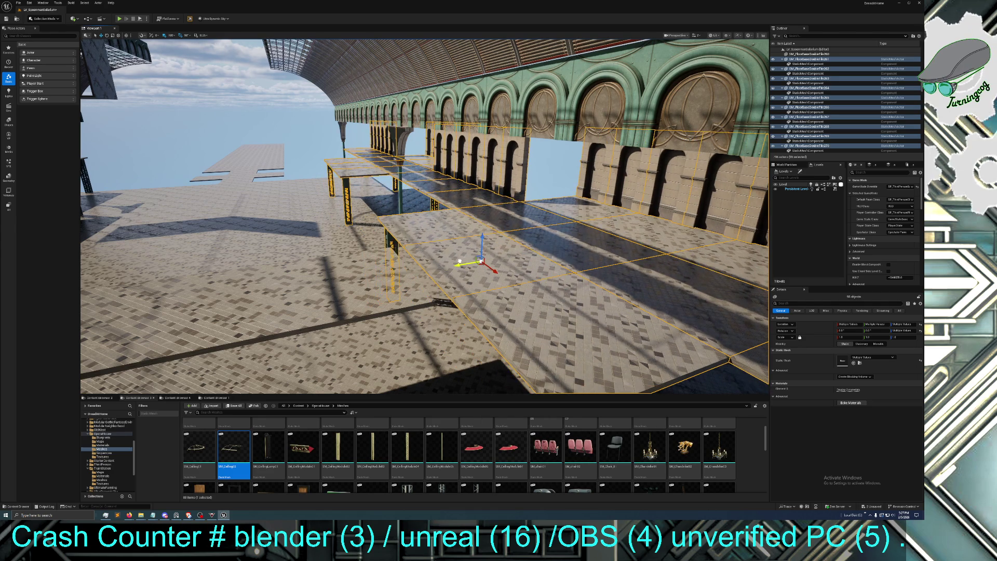
{"action": "mouse_move", "coordinate": [461, 275]}
{"action": "left_mouse_down"}
{"action": "mouse_move", "coordinate": [452, 306]}
{"action": "mouse_move", "coordinate": [442, 281]}
{"action": "mouse_move", "coordinate": [389, 286]}
{"action": "mouse_move", "coordinate": [528, 277]}
{"action": "left_mouse_up"}
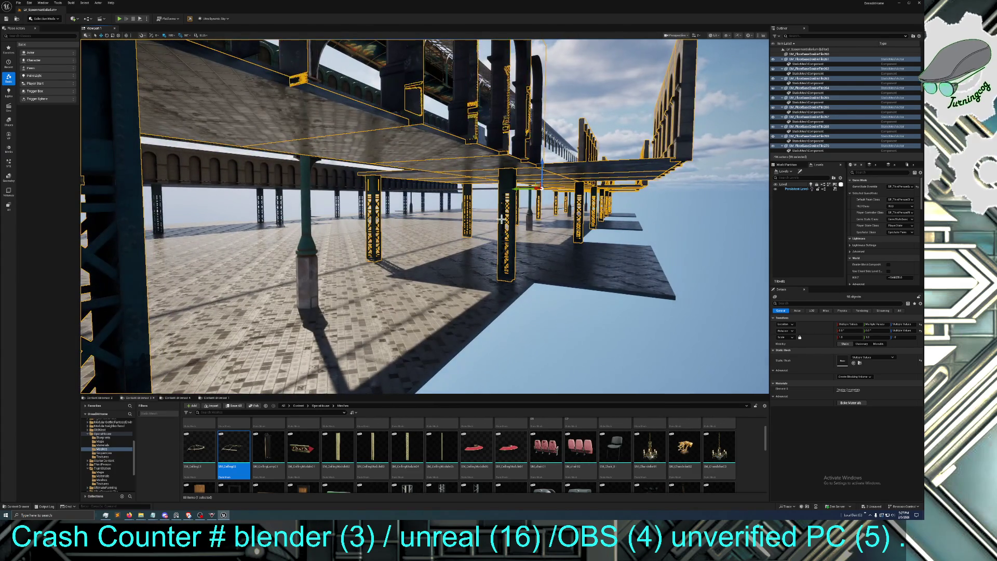
{"action": "left_click", "coordinate": [512, 169]}
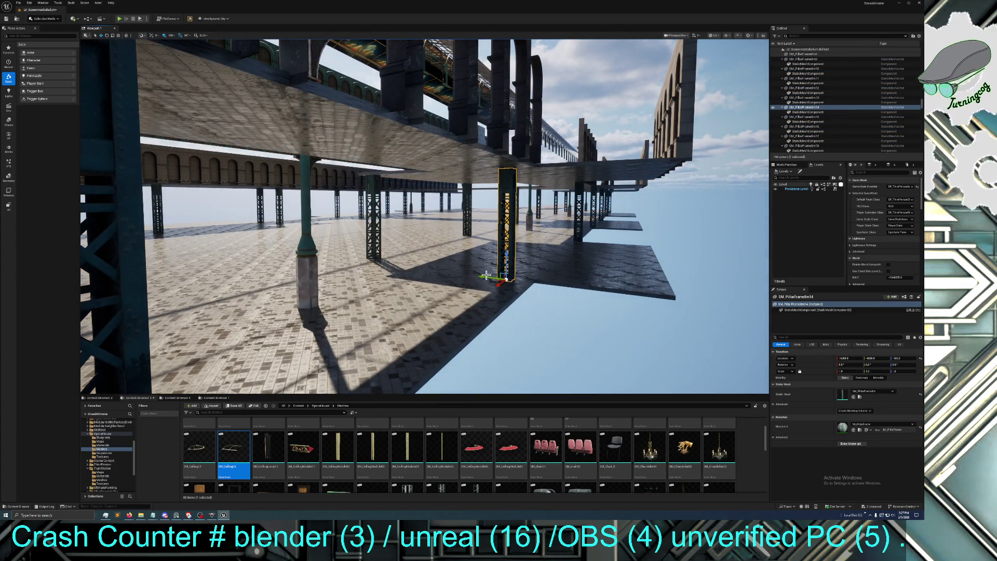
{"action": "left_click_drag", "start_coordinate": [487, 276], "coordinate": [519, 274]}
{"action": "left_click_drag", "start_coordinate": [405, 272], "coordinate": [387, 273]}
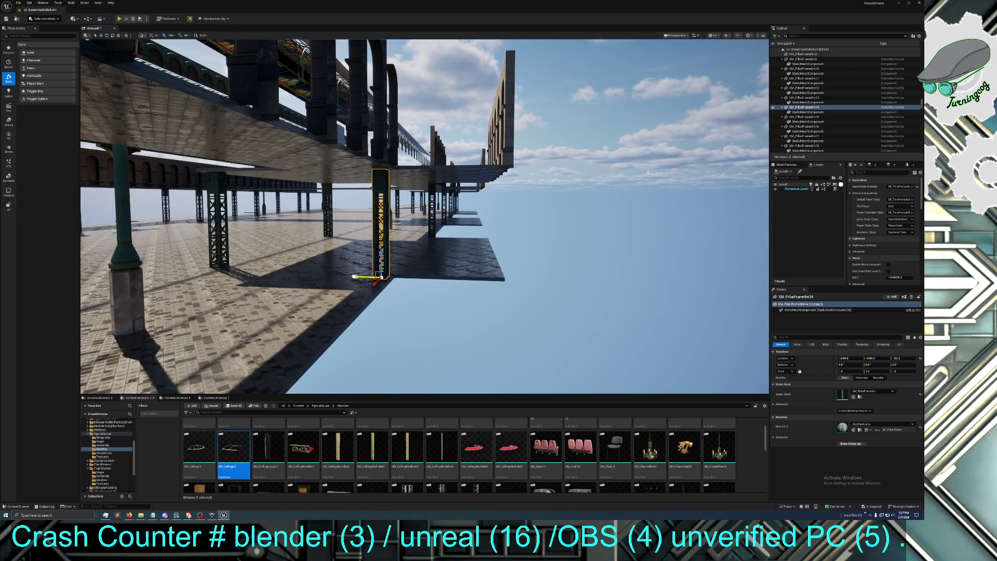
{"action": "mouse_move", "coordinate": [357, 278]}
{"action": "left_mouse_down"}
{"action": "mouse_move", "coordinate": [507, 341]}
{"action": "mouse_move", "coordinate": [457, 250]}
{"action": "left_mouse_up"}
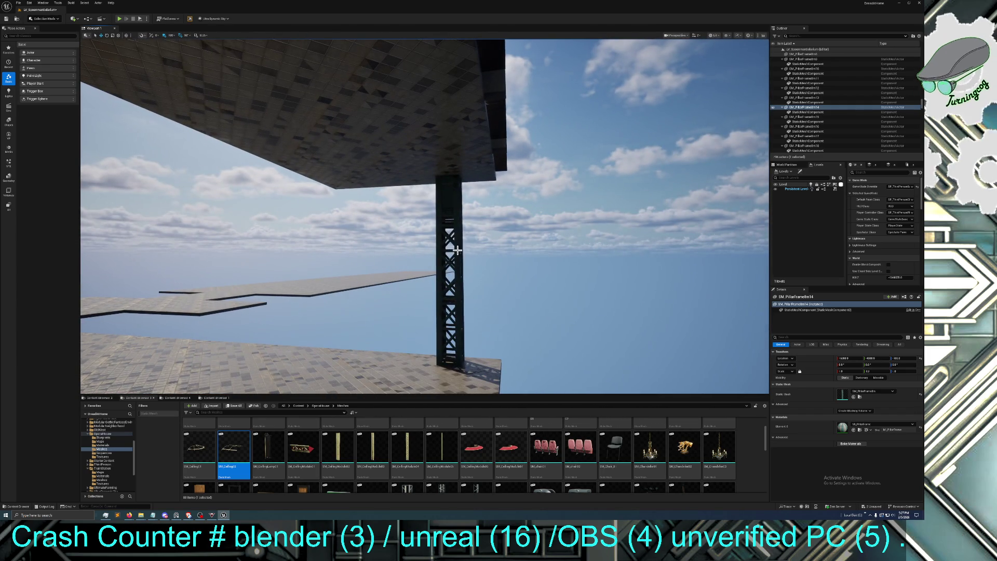
Slide the pillar sideways along one axis, then reselect it and inspect it under the canopy
{"action": "left_click_drag", "start_coordinate": [426, 368], "coordinate": [445, 369]}
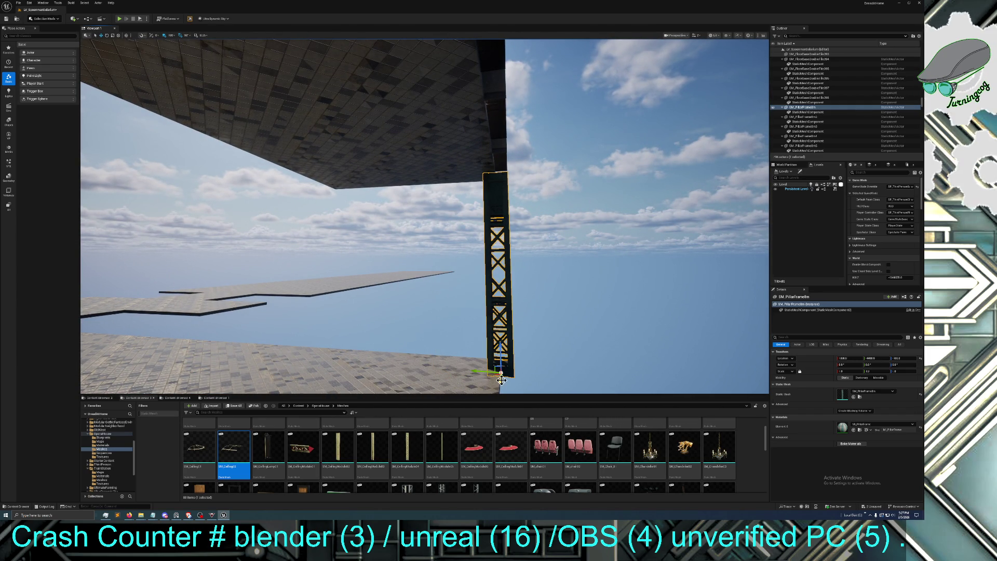
{"action": "mouse_move", "coordinate": [501, 377]}
{"action": "left_mouse_down"}
{"action": "mouse_move", "coordinate": [414, 358]}
{"action": "mouse_move", "coordinate": [521, 370]}
{"action": "left_mouse_up"}
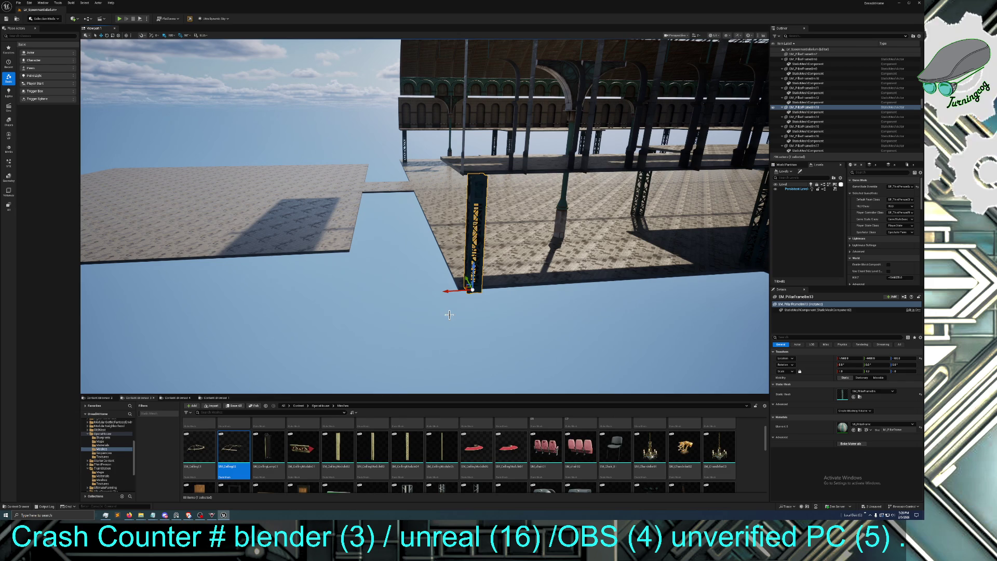
{"action": "left_click_drag", "start_coordinate": [441, 289], "coordinate": [441, 289]}
{"action": "left_click_drag", "start_coordinate": [350, 292], "coordinate": [350, 293]}
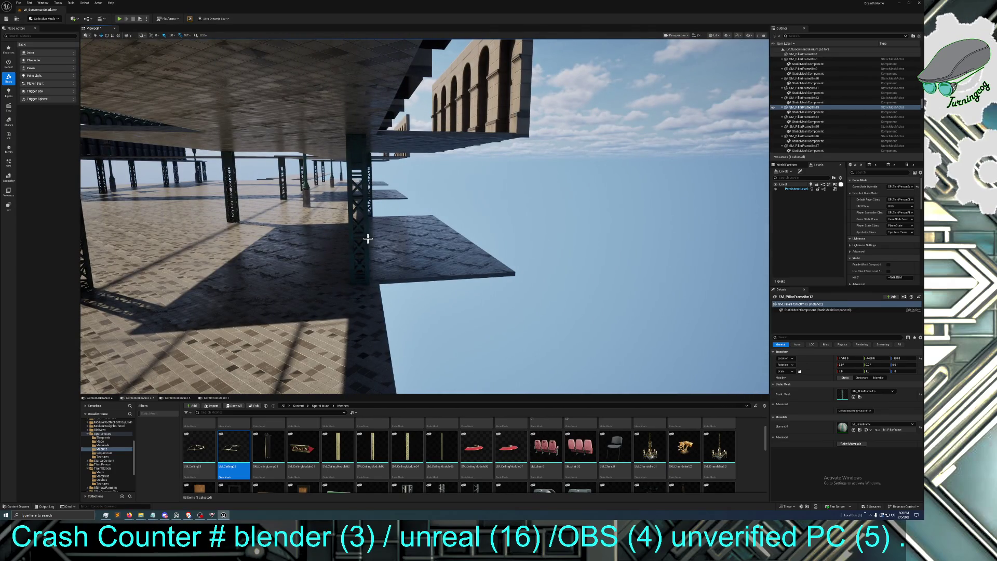
{"action": "left_click_drag", "start_coordinate": [354, 160], "coordinate": [353, 153]}
{"action": "left_click", "coordinate": [359, 261]}
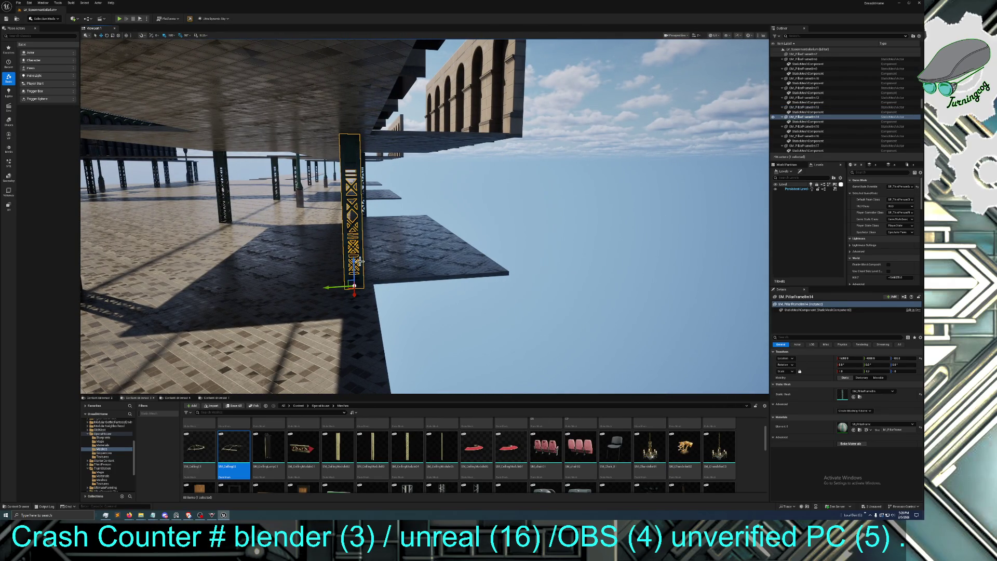
{"action": "left_click_drag", "start_coordinate": [339, 290], "coordinate": [339, 289]}
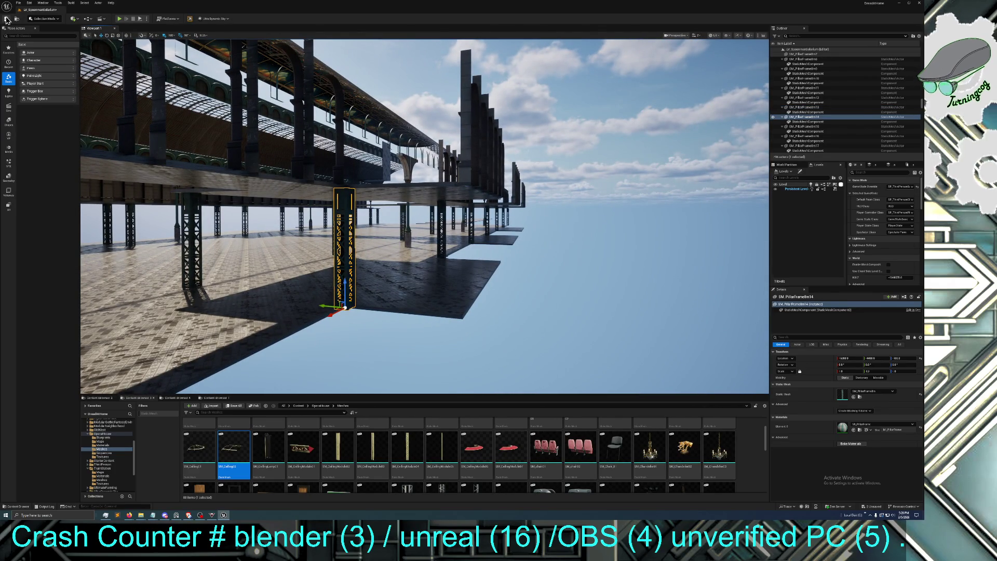
{"action": "left_click_drag", "start_coordinate": [338, 289], "coordinate": [338, 290]}
{"action": "left_click_drag", "start_coordinate": [401, 283], "coordinate": [401, 282]}
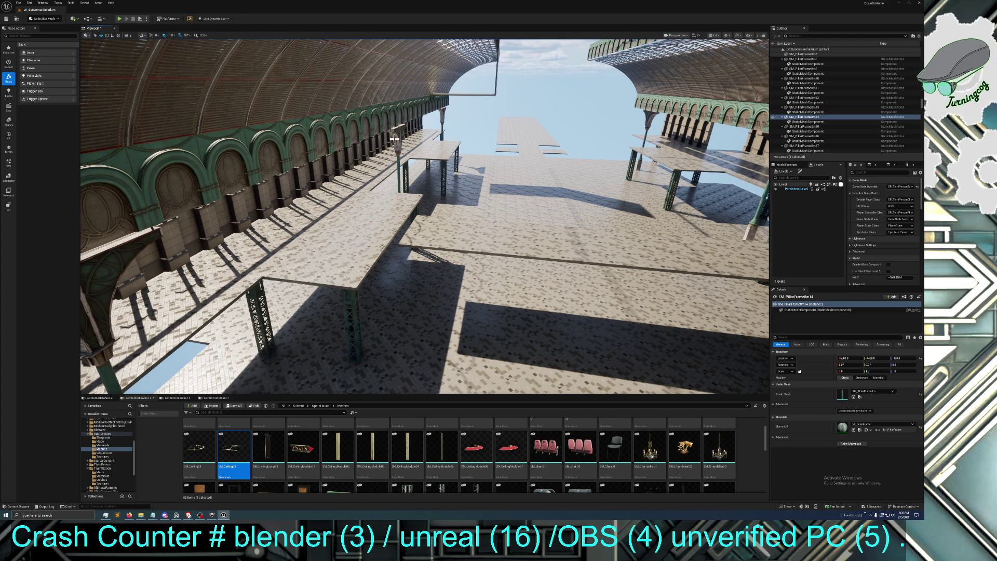
{"action": "left_click_drag", "start_coordinate": [569, 164], "coordinate": [569, 164]}
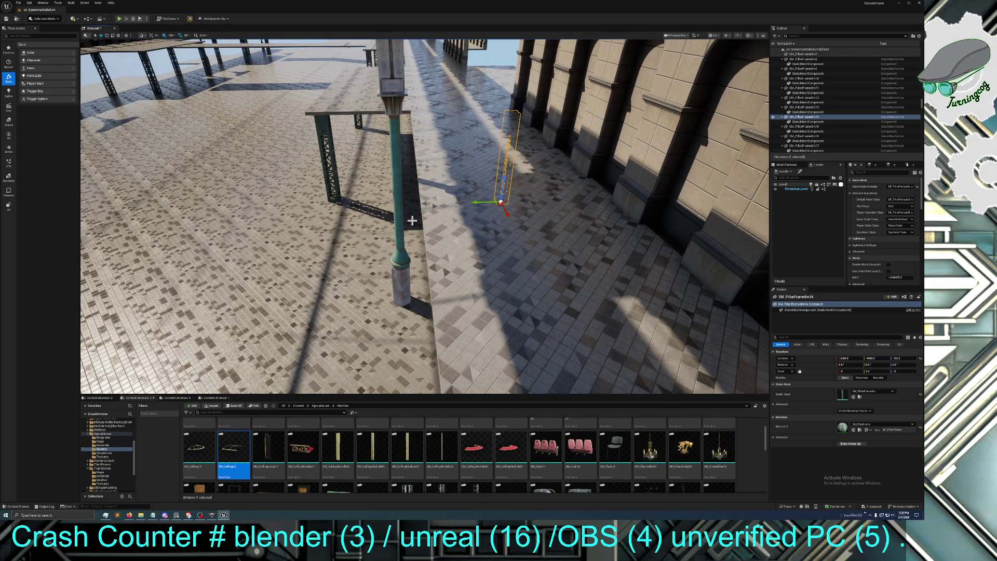
{"action": "left_click_drag", "start_coordinate": [419, 278], "coordinate": [420, 278]}
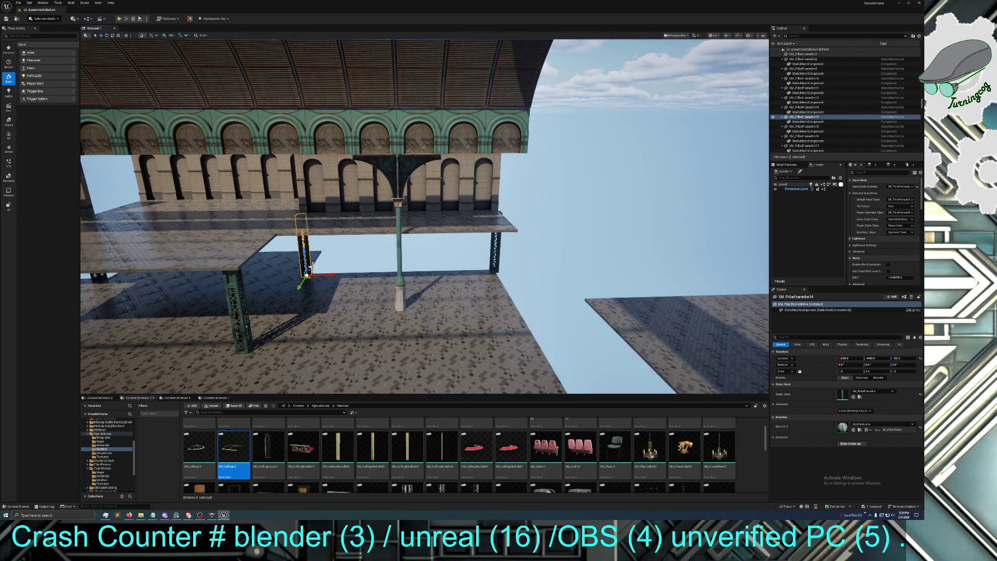
{"action": "left_click_drag", "start_coordinate": [291, 237], "coordinate": [290, 237]}
{"action": "left_click_drag", "start_coordinate": [415, 218], "coordinate": [415, 218]}
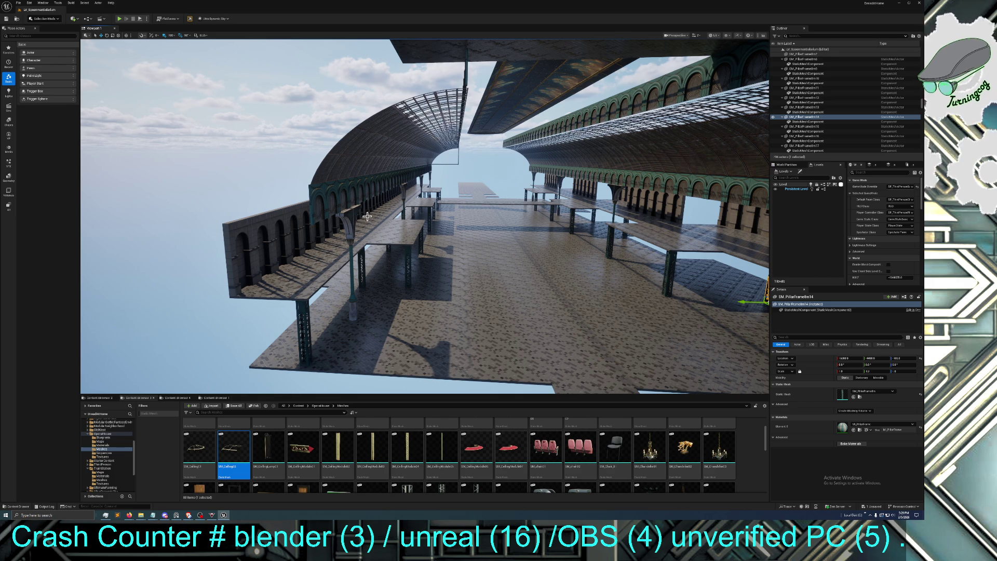
{"action": "mouse_move", "coordinate": [382, 245]}
{"action": "left_mouse_down"}
{"action": "mouse_move", "coordinate": [382, 208]}
{"action": "mouse_move", "coordinate": [381, 244]}
{"action": "left_mouse_up"}
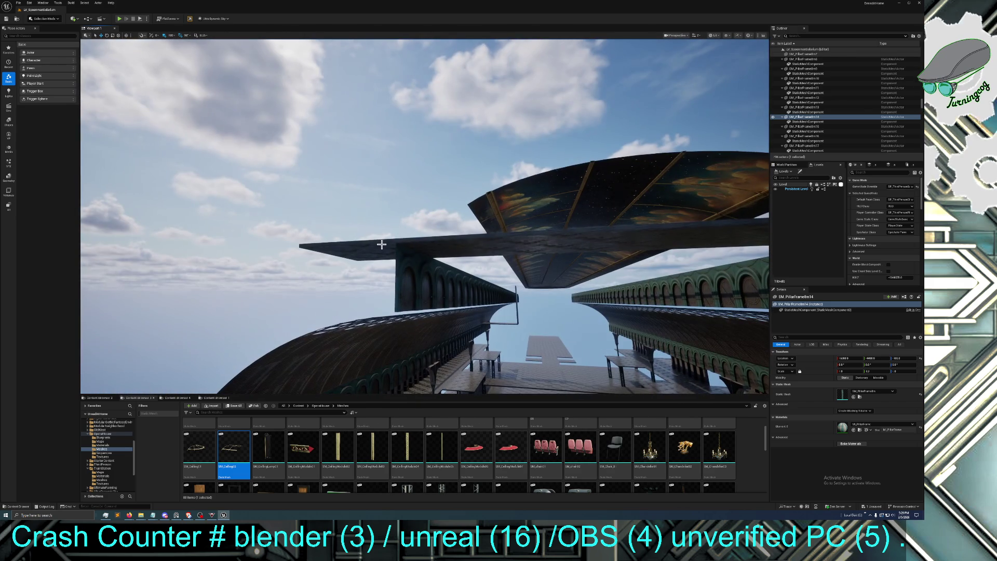
{"action": "left_click", "coordinate": [419, 245]}
{"action": "mouse_move", "coordinate": [397, 322]}
{"action": "left_mouse_down"}
{"action": "mouse_move", "coordinate": [398, 374]}
{"action": "mouse_move", "coordinate": [296, 385]}
{"action": "mouse_move", "coordinate": [394, 316]}
{"action": "left_mouse_up"}
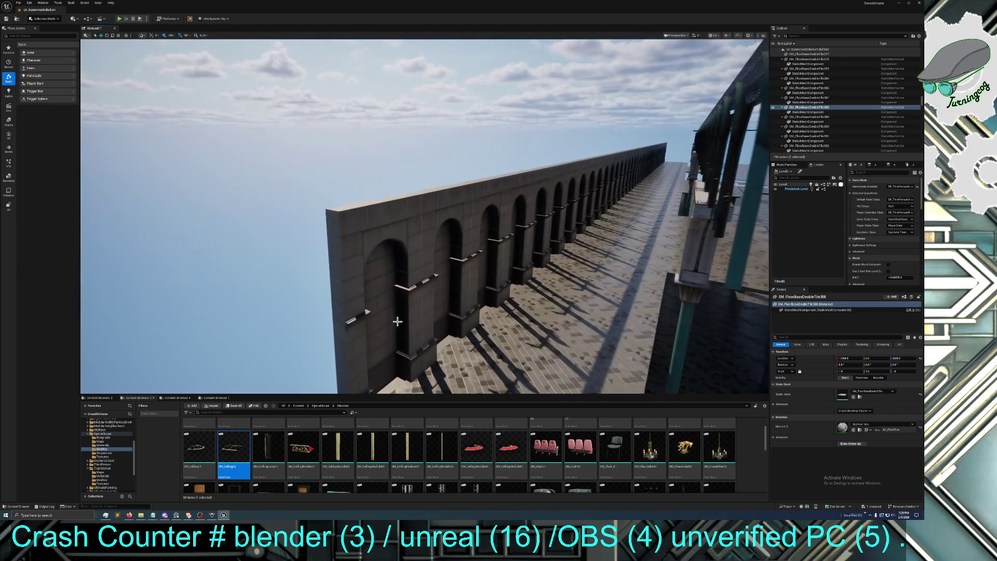
Select SM_Wall39 and two neighbouring wall segments, frame them with F, and add a floor tile
{"action": "left_click", "coordinate": [424, 292]}
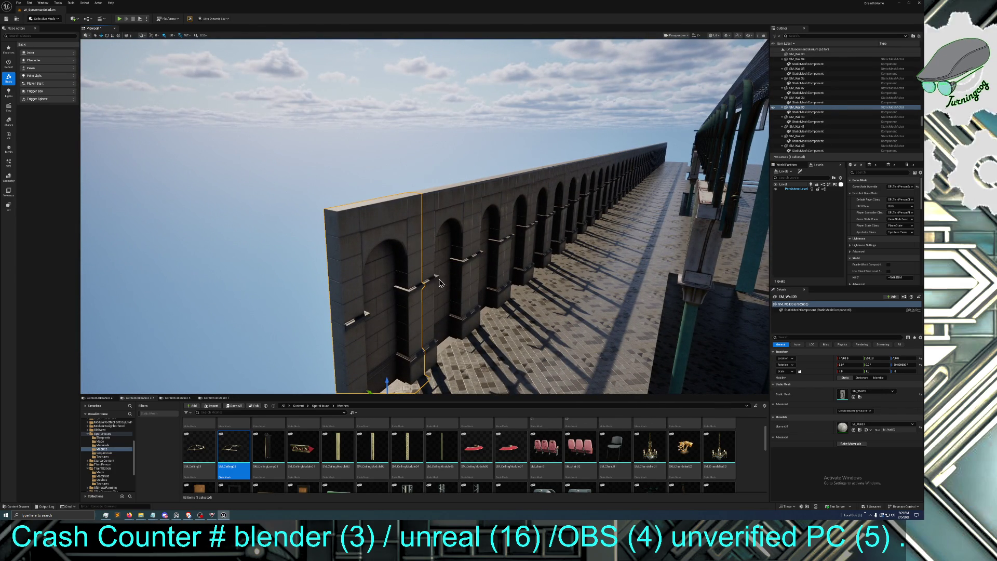
{"action": "left_click", "coordinate": [439, 283], "text": "ctrl"}
{"action": "left_click", "coordinate": [490, 256], "text": "ctrl"}
{"action": "left_click_drag", "start_coordinate": [502, 297], "coordinate": [489, 234]}
{"action": "key", "text": "f"}
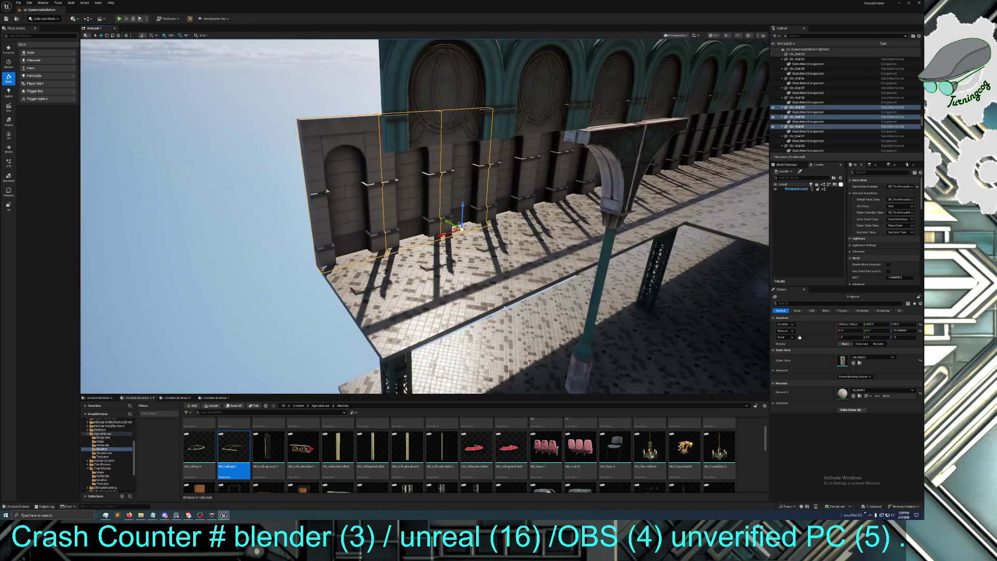
{"action": "left_click", "coordinate": [457, 296], "text": "ctrl"}
{"action": "left_click_drag", "start_coordinate": [492, 276], "coordinate": [504, 258]}
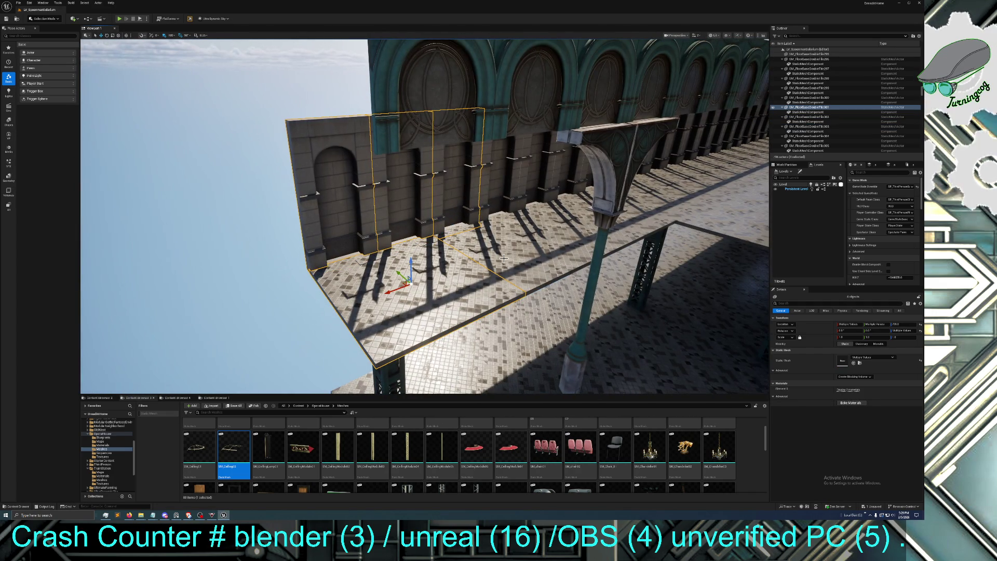
Add eight more arched wall segments and two floor tiles along the arcade to the selection
{"action": "left_click", "coordinate": [510, 206], "text": "ctrl"}
{"action": "left_click_drag", "start_coordinate": [444, 210], "coordinate": [441, 289]}
{"action": "left_click", "coordinate": [361, 270], "text": "ctrl"}
{"action": "left_click", "coordinate": [428, 256], "text": "ctrl"}
{"action": "left_click", "coordinate": [499, 254], "text": "ctrl"}
{"action": "left_click", "coordinate": [597, 259], "text": "ctrl"}
{"action": "left_click", "coordinate": [625, 262], "text": "ctrl"}
{"action": "left_click", "coordinate": [698, 261], "text": "ctrl"}
{"action": "left_click", "coordinate": [678, 340], "text": "ctrl"}
{"action": "left_click", "coordinate": [465, 368], "text": "ctrl"}
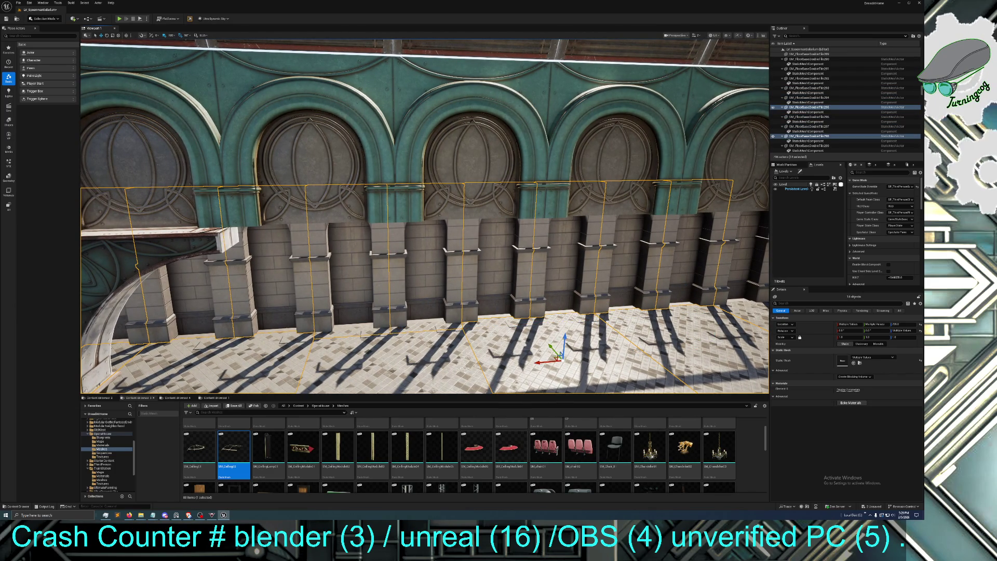
{"action": "left_click_drag", "start_coordinate": [319, 370], "coordinate": [342, 364]}
{"action": "left_click_drag", "start_coordinate": [395, 347], "coordinate": [306, 330]}
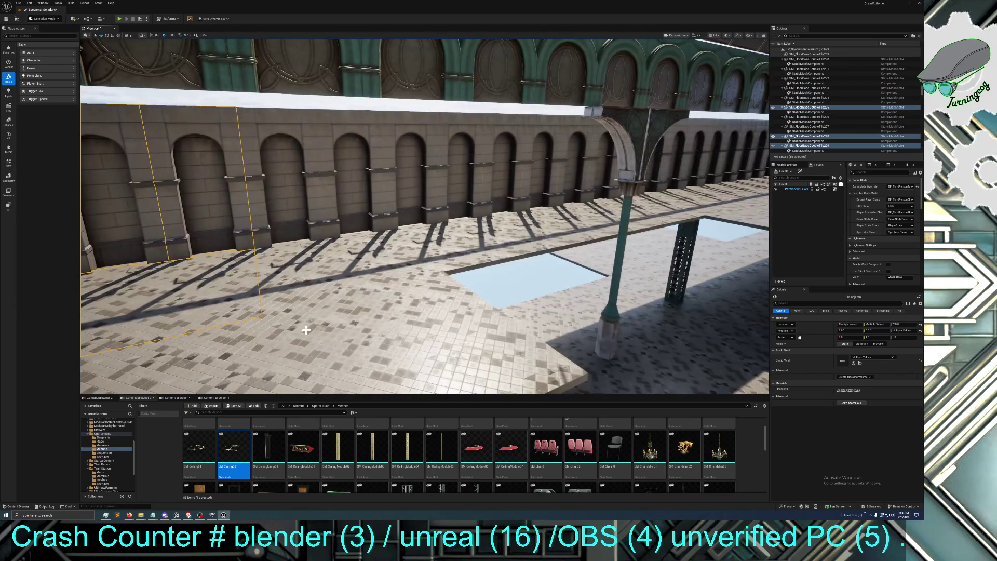
{"action": "left_click", "coordinate": [303, 167], "text": "ctrl"}
Add eight more wall segments running to the right to the selection
{"action": "left_click", "coordinate": [325, 160], "text": "ctrl"}
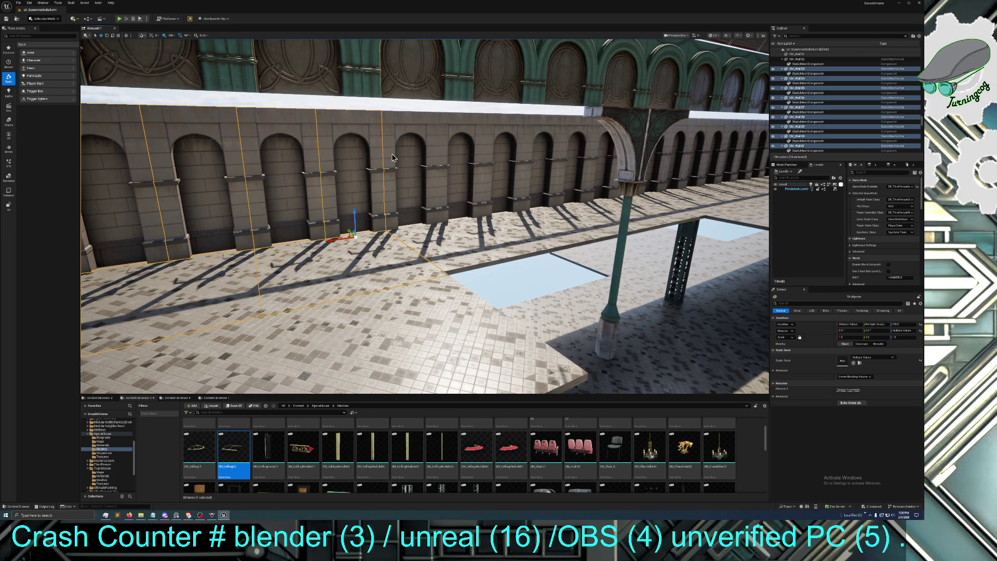
{"action": "left_click", "coordinate": [410, 151], "text": "ctrl"}
{"action": "left_click", "coordinate": [462, 142], "text": "ctrl"}
{"action": "left_click", "coordinate": [498, 211], "text": "ctrl"}
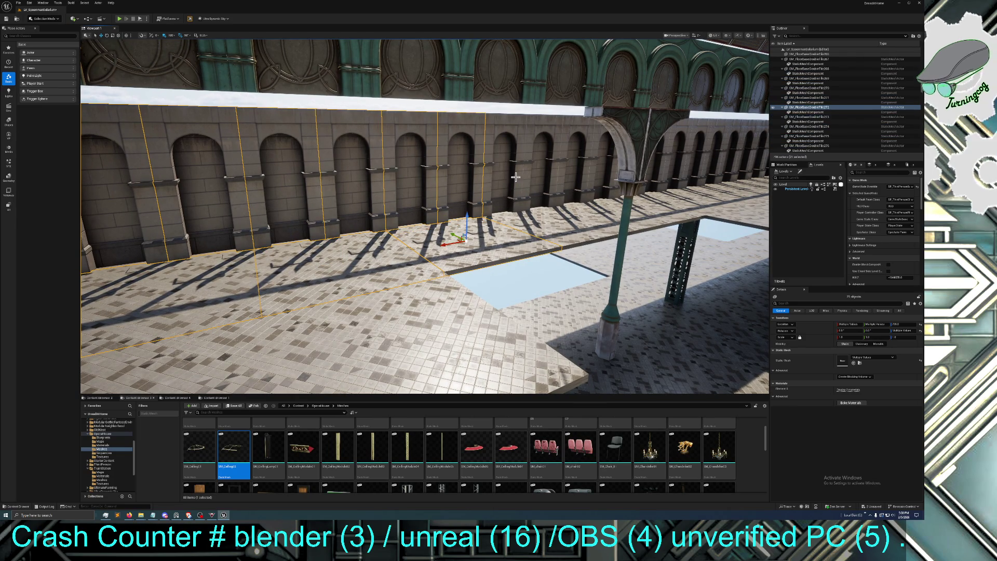
{"action": "left_click", "coordinate": [532, 206], "text": "ctrl"}
{"action": "scroll", "coordinate": [540, 210], "scroll_direction": "up", "scroll_amount": 1}
{"action": "left_click", "coordinate": [553, 208], "text": "ctrl"}
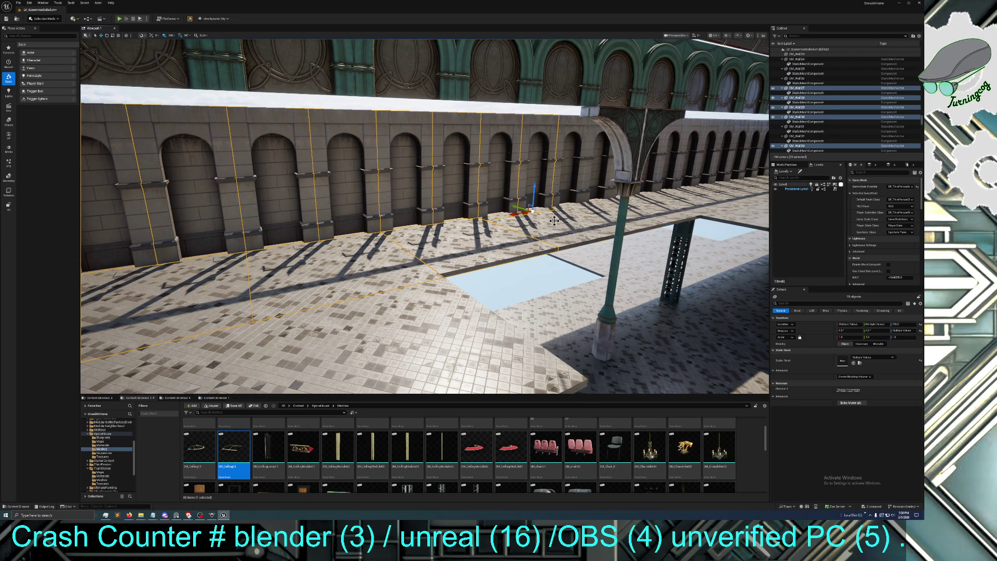
{"action": "left_click", "coordinate": [569, 213], "text": "ctrl"}
{"action": "left_click", "coordinate": [584, 205], "text": "ctrl"}
Facing the arched wall head-on, add eight further wall segments to the selection
{"action": "mouse_move", "coordinate": [438, 258]}
{"action": "left_mouse_down"}
{"action": "mouse_move", "coordinate": [374, 260]}
{"action": "mouse_move", "coordinate": [438, 258]}
{"action": "left_mouse_up"}
{"action": "left_click", "coordinate": [457, 257], "text": "ctrl"}
{"action": "left_click", "coordinate": [499, 259], "text": "ctrl"}
{"action": "left_click", "coordinate": [540, 263], "text": "ctrl"}
{"action": "left_click", "coordinate": [575, 269], "text": "ctrl"}
{"action": "left_click", "coordinate": [564, 260], "text": "ctrl"}
{"action": "left_click", "coordinate": [628, 259], "text": "ctrl"}
{"action": "left_click", "coordinate": [697, 260], "text": "ctrl"}
{"action": "left_click", "coordinate": [742, 270], "text": "ctrl"}
Add four more wall segments and the adjoining floor tile further along the arcade
{"action": "left_click_drag", "start_coordinate": [726, 349], "coordinate": [698, 350]}
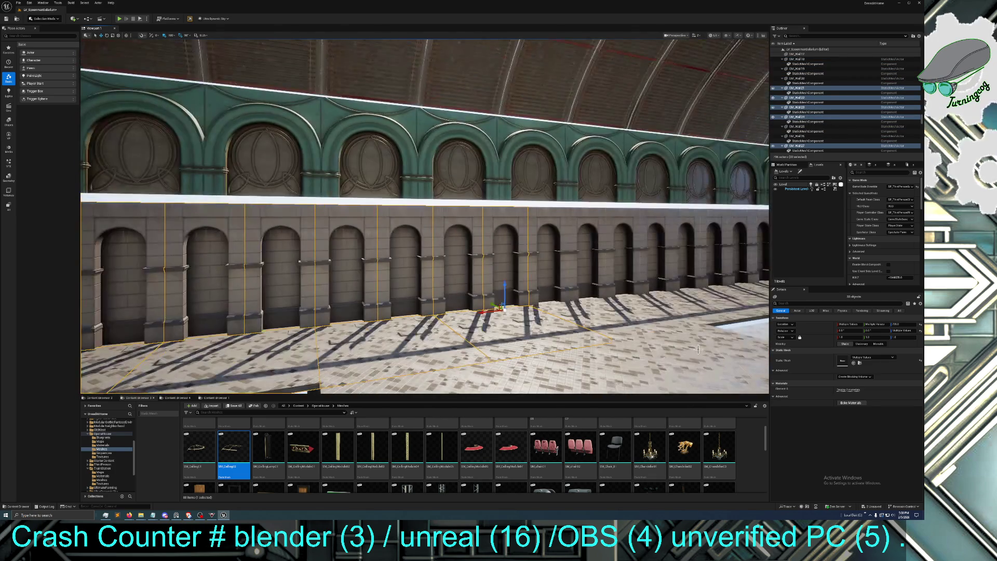
{"action": "left_click", "coordinate": [602, 312], "text": "ctrl"}
{"action": "left_click", "coordinate": [608, 265], "text": "ctrl"}
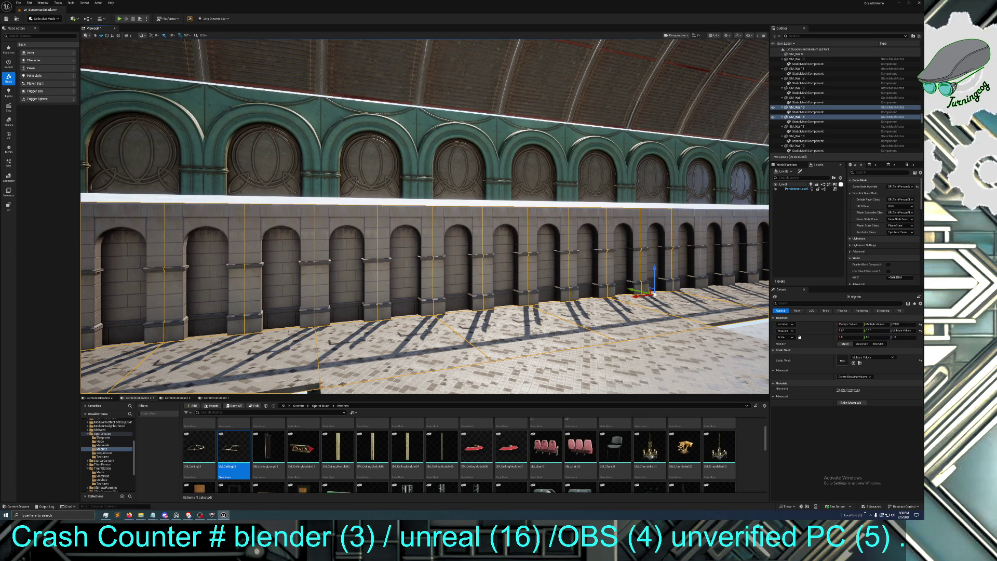
{"action": "left_click_drag", "start_coordinate": [672, 281], "coordinate": [696, 307]}
{"action": "left_click_drag", "start_coordinate": [410, 288], "coordinate": [409, 287]}
{"action": "left_click", "coordinate": [410, 288], "text": "ctrl"}
{"action": "left_click", "coordinate": [393, 277], "text": "ctrl"}
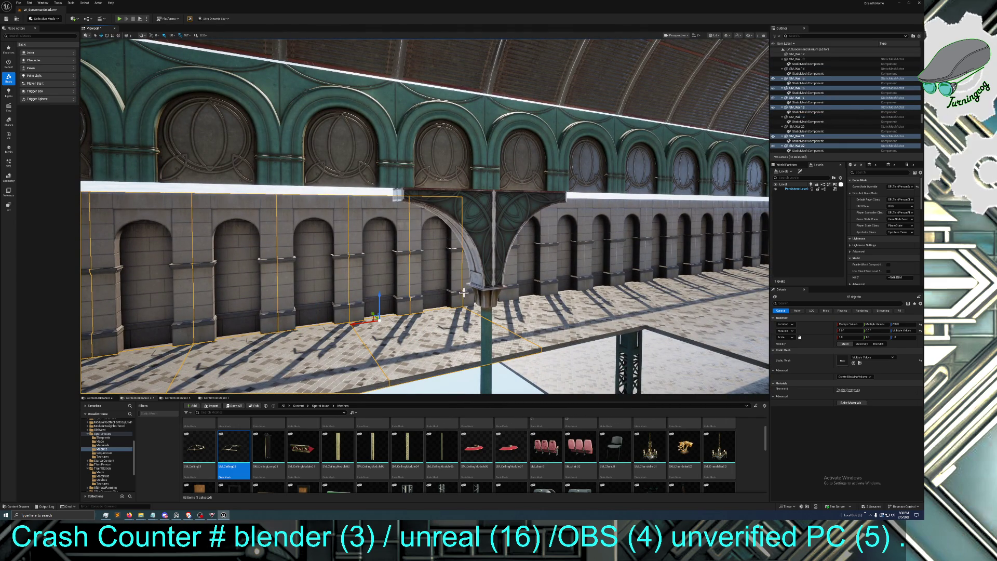
{"action": "left_click_drag", "start_coordinate": [474, 308], "coordinate": [408, 255]}
{"action": "left_click", "coordinate": [432, 276], "text": "ctrl"}
Add wall section SM_Wall10, more wall and floor pieces, and three floor tiles
{"action": "left_click", "coordinate": [526, 243], "text": "ctrl"}
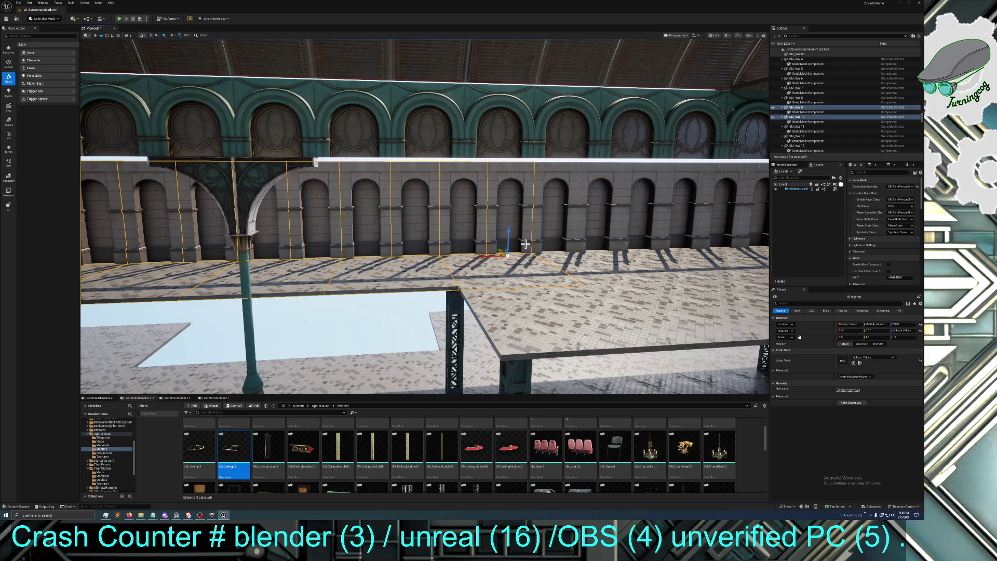
{"action": "left_click", "coordinate": [563, 241], "text": "ctrl"}
{"action": "left_click", "coordinate": [598, 275], "text": "ctrl"}
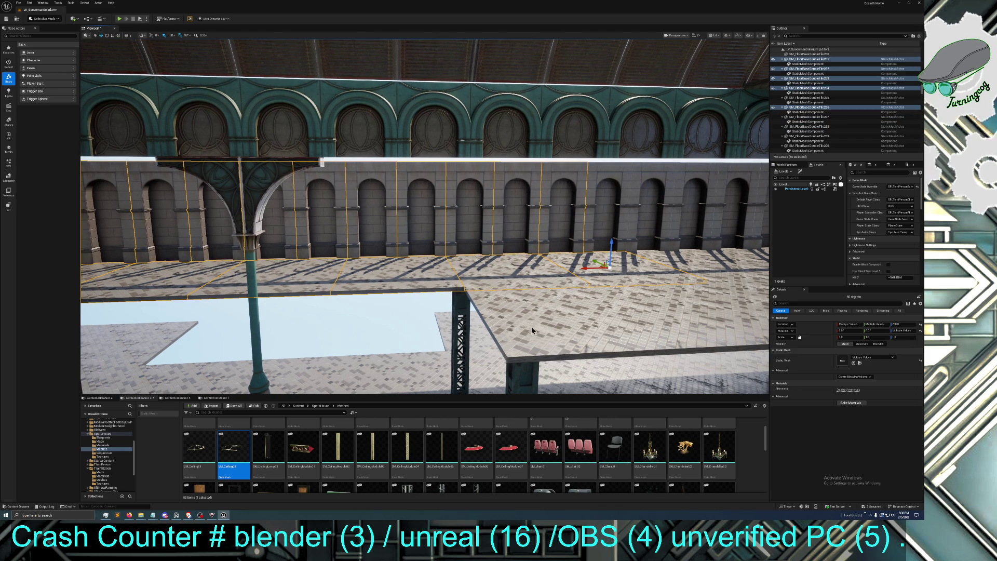
{"action": "left_click", "coordinate": [634, 312], "text": "ctrl"}
{"action": "left_click_drag", "start_coordinate": [634, 312], "coordinate": [325, 288]}
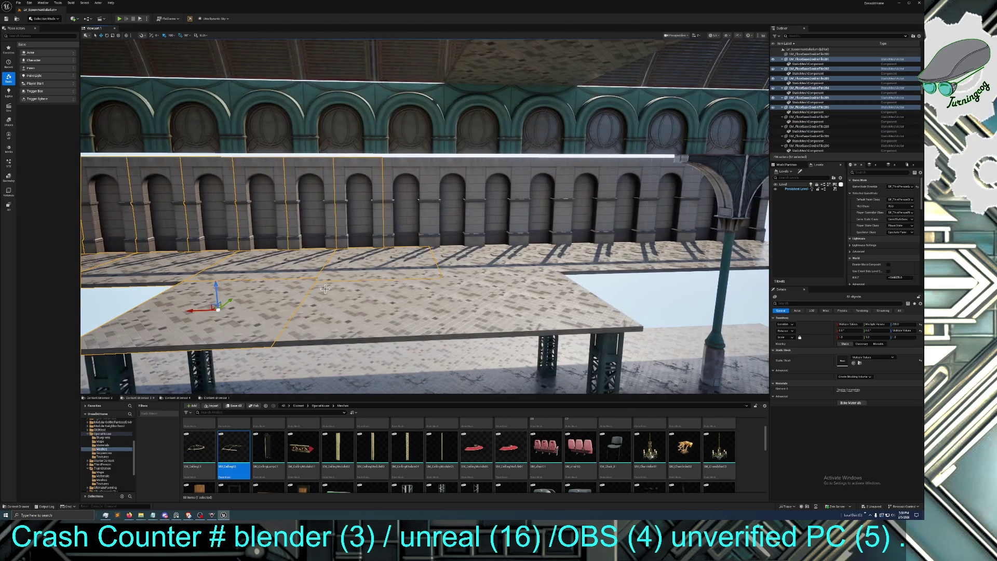
{"action": "left_click", "coordinate": [372, 298], "text": "ctrl"}
{"action": "left_click", "coordinate": [509, 286], "text": "ctrl"}
{"action": "left_click", "coordinate": [475, 266], "text": "ctrl"}
Add eight further wall segments and the right-hand floor slab to the selection
{"action": "left_click", "coordinate": [404, 222], "text": "ctrl"}
{"action": "left_click", "coordinate": [457, 216], "text": "ctrl"}
{"action": "left_click", "coordinate": [507, 216], "text": "ctrl"}
{"action": "left_click", "coordinate": [543, 223], "text": "ctrl"}
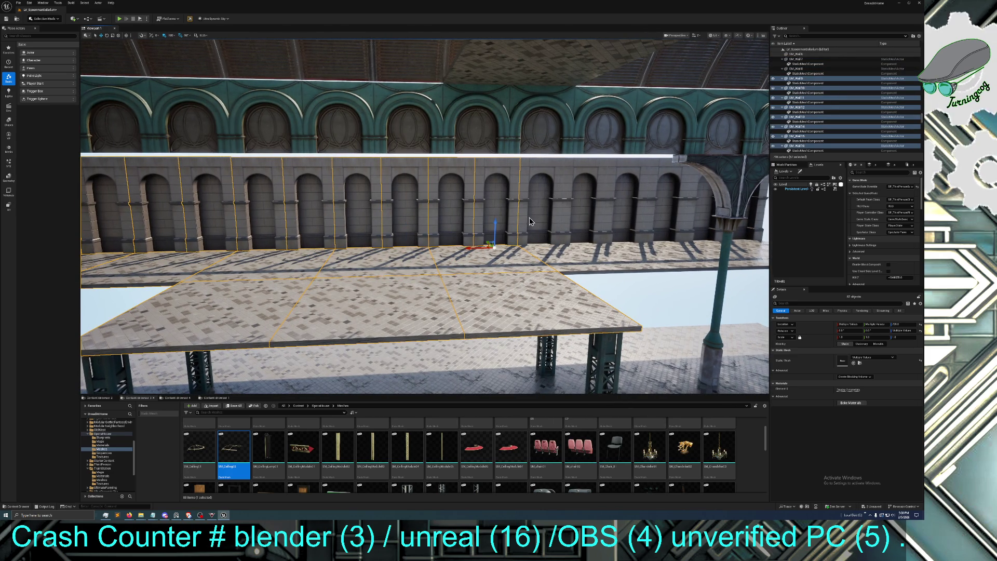
{"action": "left_click", "coordinate": [587, 219], "text": "ctrl"}
{"action": "left_click", "coordinate": [623, 221], "text": "ctrl"}
{"action": "left_click", "coordinate": [651, 230], "text": "ctrl"}
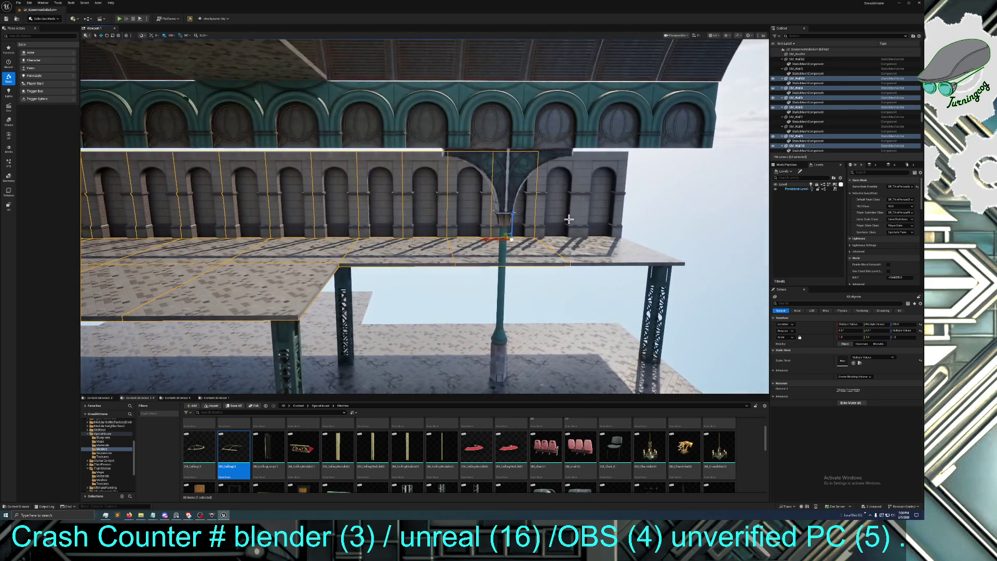
{"action": "left_click", "coordinate": [586, 219], "text": "ctrl"}
{"action": "left_click", "coordinate": [622, 263], "text": "ctrl"}
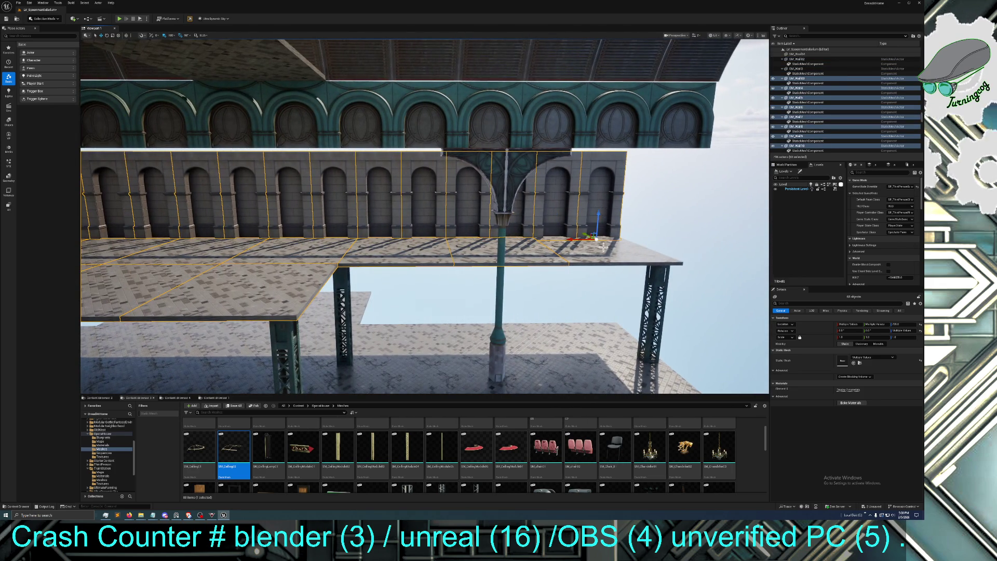
Add four lattice iron pillars beneath the platform to the selection
{"action": "left_click", "coordinate": [646, 303], "text": "ctrl"}
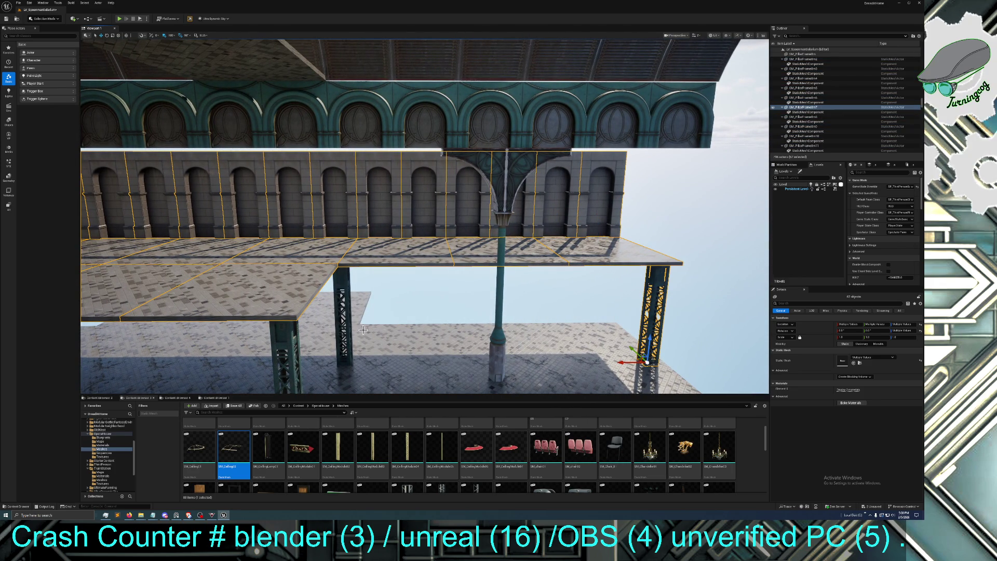
{"action": "left_click", "coordinate": [346, 323], "text": "ctrl"}
{"action": "left_click", "coordinate": [289, 341], "text": "ctrl"}
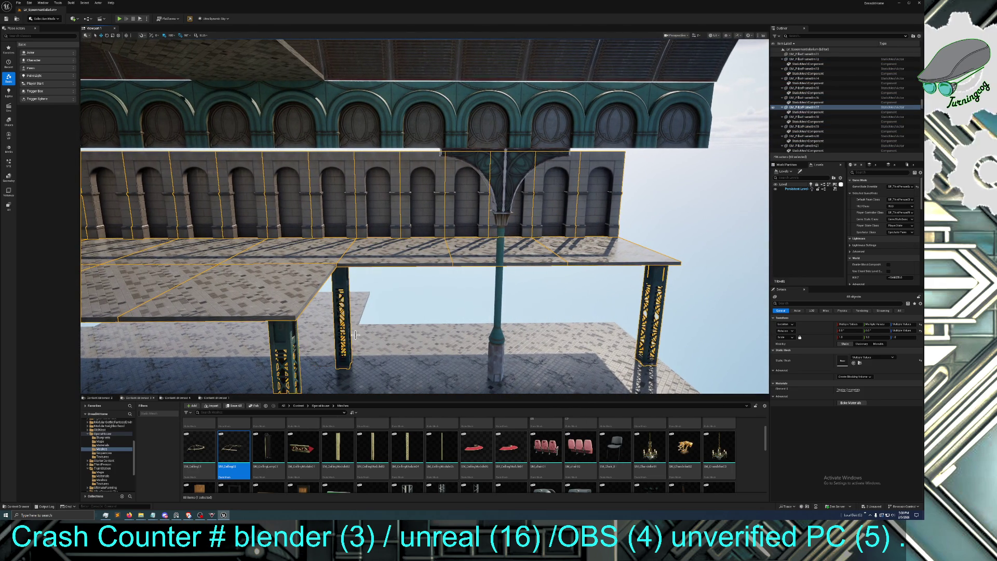
{"action": "scroll", "coordinate": [376, 334], "scroll_direction": "down", "scroll_amount": 3}
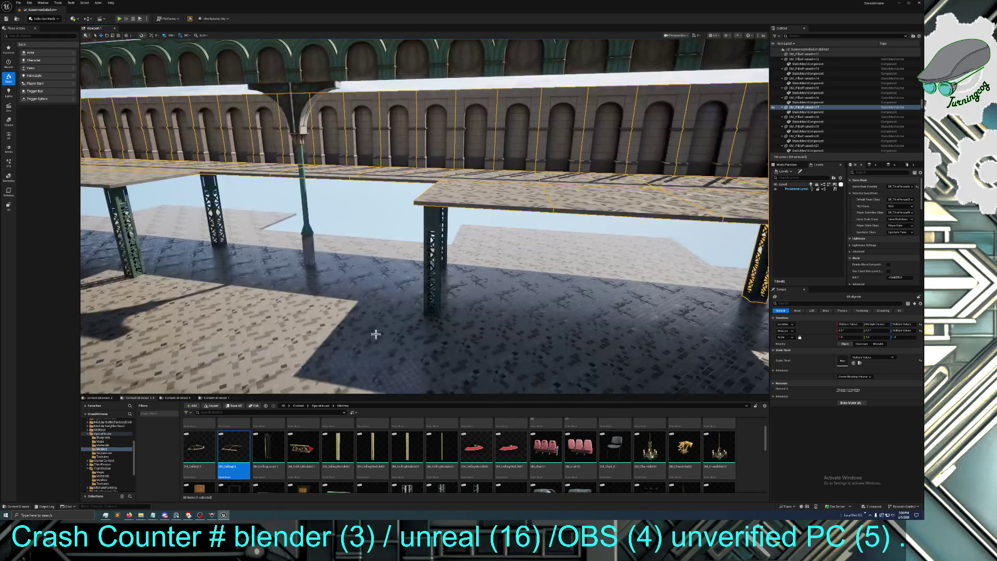
{"action": "left_click", "coordinate": [438, 218], "text": "ctrl"}
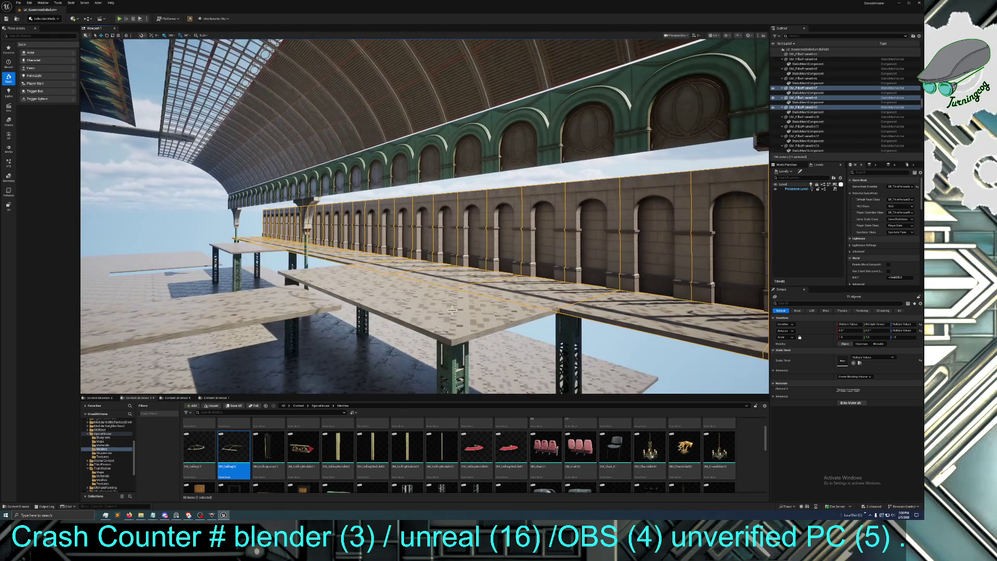
Add three more floor tiles and four iron pillars to the selection
{"action": "left_click", "coordinate": [389, 281], "text": "ctrl"}
{"action": "left_click", "coordinate": [378, 283], "text": "ctrl"}
{"action": "left_click", "coordinate": [340, 275], "text": "ctrl"}
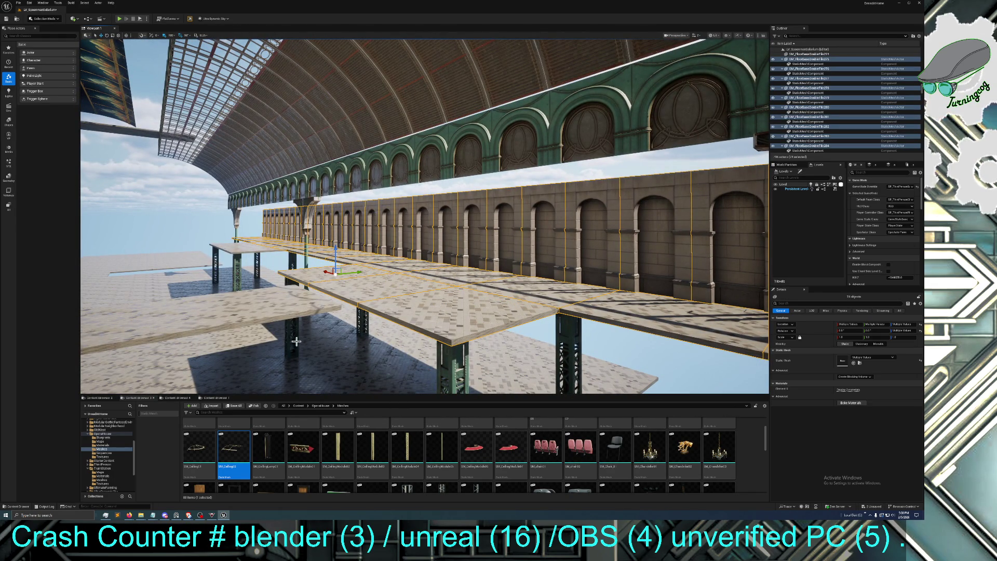
{"action": "left_click", "coordinate": [288, 345], "text": "ctrl"}
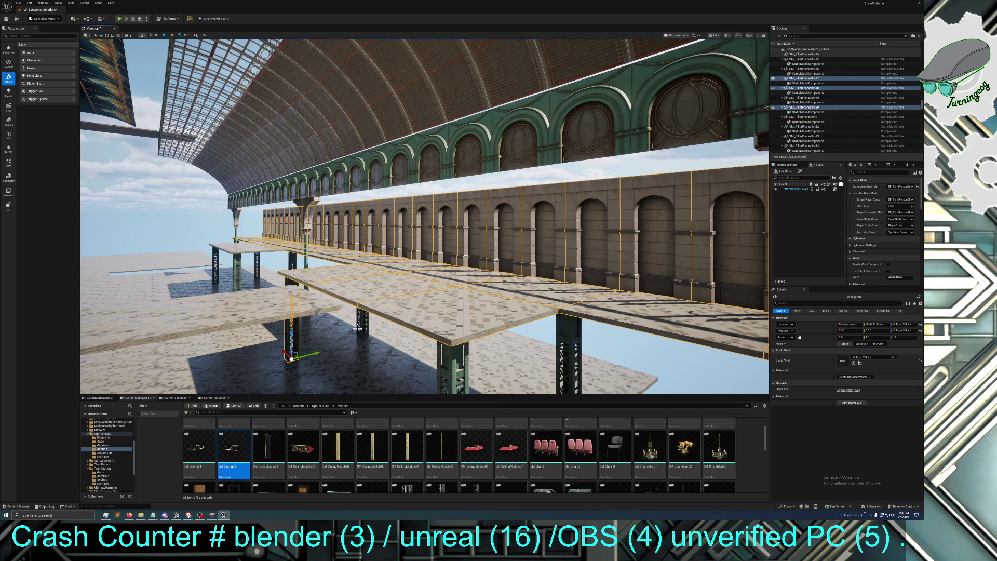
{"action": "left_click", "coordinate": [361, 328], "text": "ctrl"}
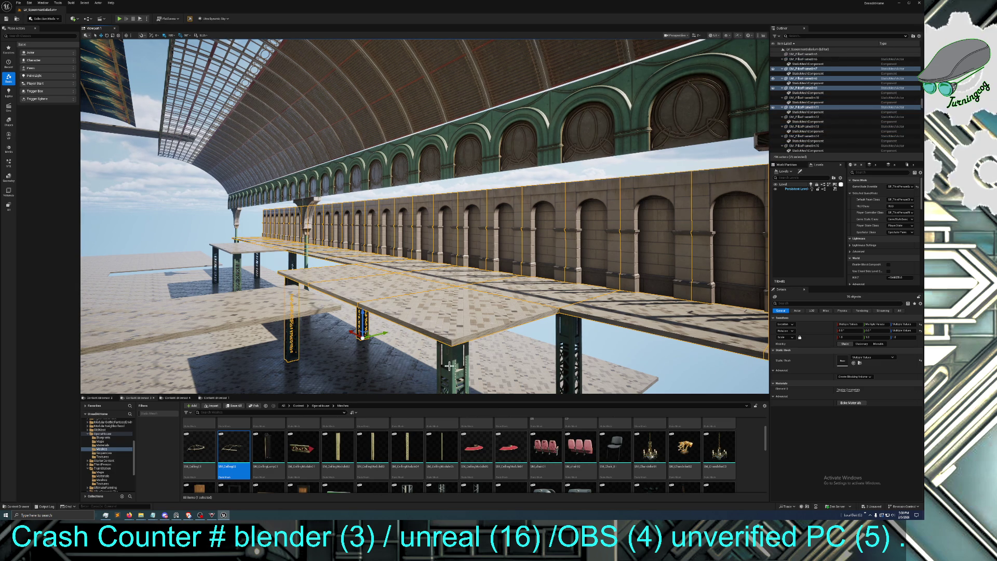
{"action": "left_click", "coordinate": [449, 367], "text": "ctrl"}
{"action": "left_click", "coordinate": [571, 339], "text": "ctrl"}
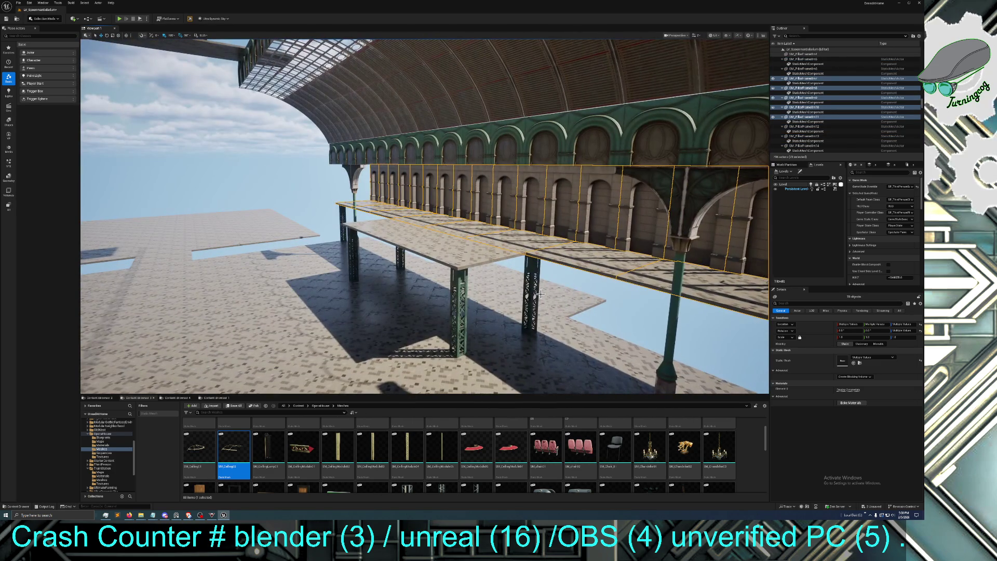
Add pillar PillarFrame12, three more pillars and the remaining floor tiles, reaching about 85 objects
{"action": "left_click", "coordinate": [531, 280], "text": "ctrl"}
{"action": "left_click", "coordinate": [457, 302], "text": "ctrl"}
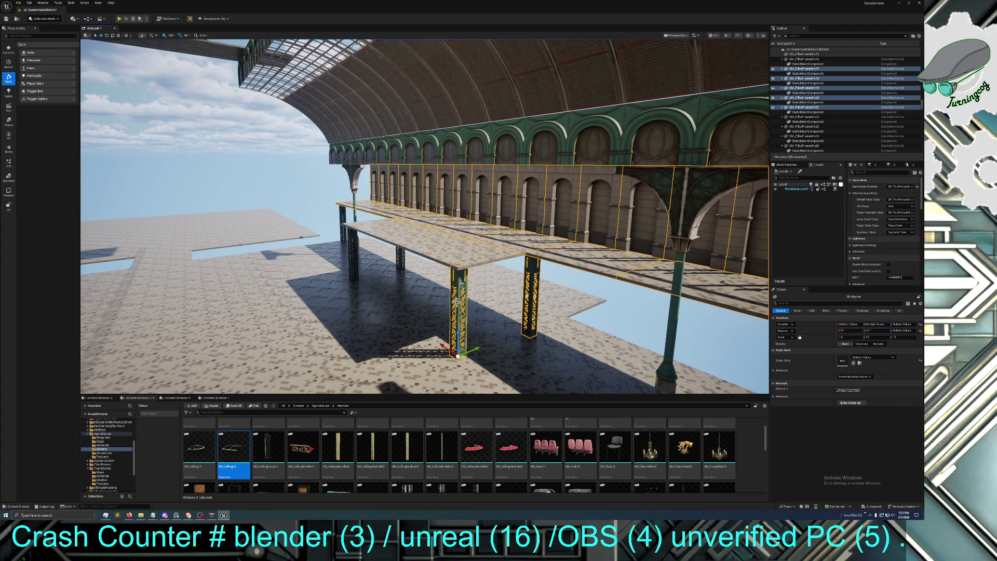
{"action": "left_click", "coordinate": [399, 257], "text": "ctrl"}
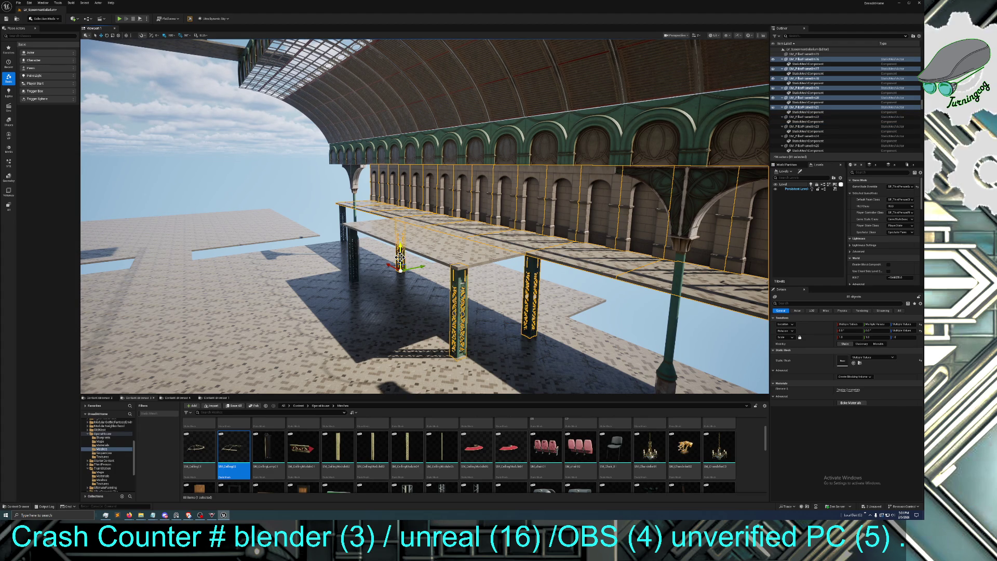
{"action": "left_click", "coordinate": [352, 257], "text": "ctrl"}
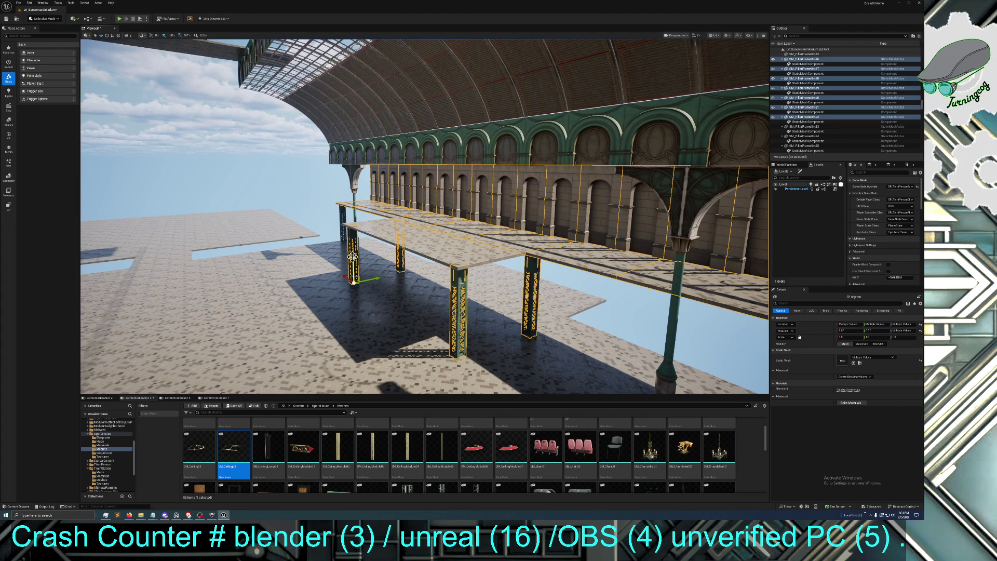
{"action": "left_click", "coordinate": [375, 225], "text": "ctrl"}
{"action": "left_click", "coordinate": [376, 225], "text": "ctrl"}
{"action": "left_click", "coordinate": [376, 225], "text": "ctrl"}
Fly along the walkway and select only floor tile SM_FloorBaseDoubleTile48 beside the lamp post
{"action": "left_click_drag", "start_coordinate": [421, 244], "coordinate": [421, 244]}
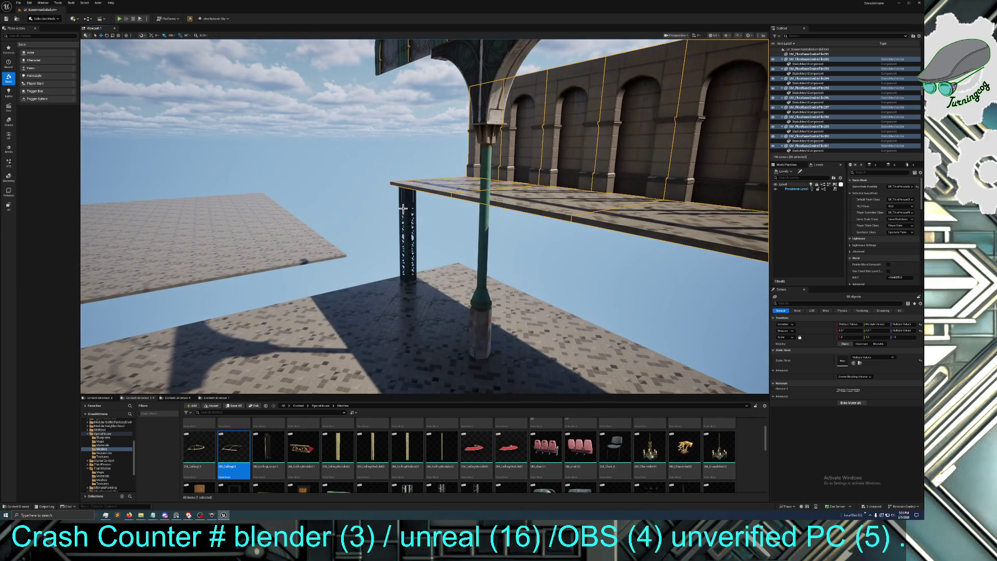
{"action": "left_click_drag", "start_coordinate": [403, 208], "coordinate": [403, 208]}
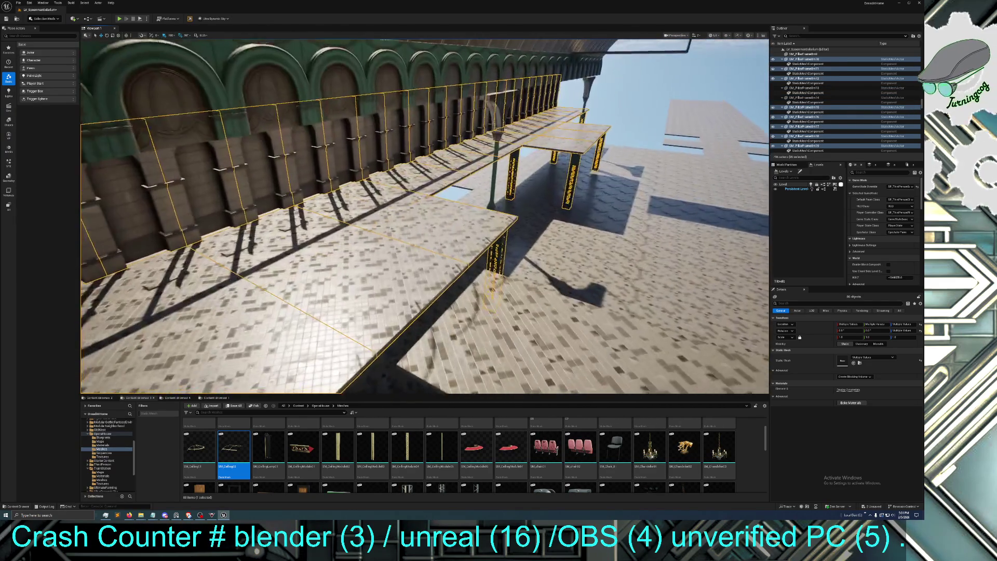
{"action": "left_click_drag", "start_coordinate": [390, 292], "coordinate": [390, 293]}
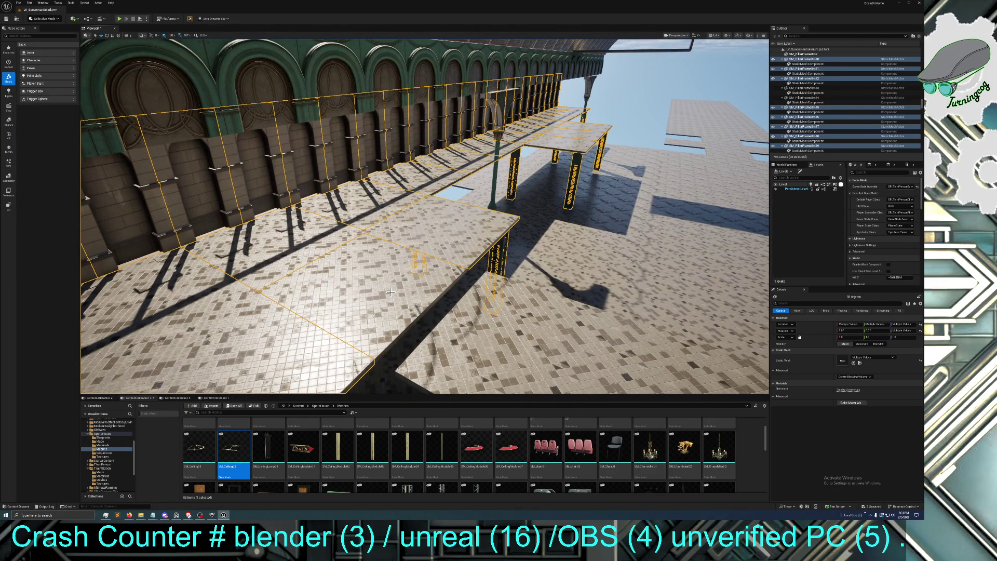
{"action": "left_click", "coordinate": [391, 292], "text": "ctrl"}
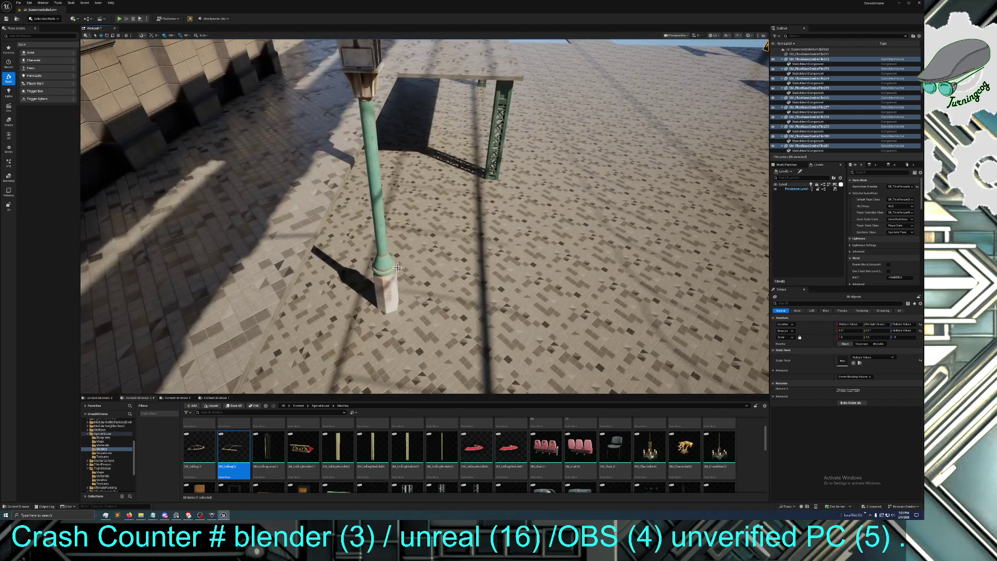
{"action": "left_click", "coordinate": [406, 289]}
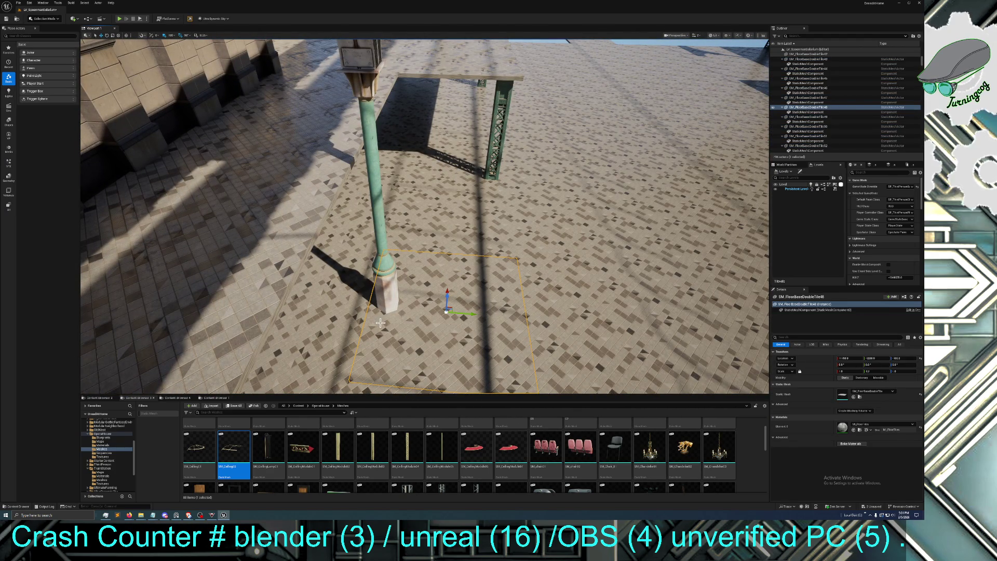
{"action": "mouse_move", "coordinate": [424, 217]}
{"action": "left_mouse_down"}
{"action": "mouse_move", "coordinate": [395, 217]}
{"action": "mouse_move", "coordinate": [395, 208]}
{"action": "mouse_move", "coordinate": [394, 218]}
{"action": "mouse_move", "coordinate": [369, 171]}
{"action": "left_mouse_up"}
{"action": "left_click_drag", "start_coordinate": [386, 298], "coordinate": [386, 298]}
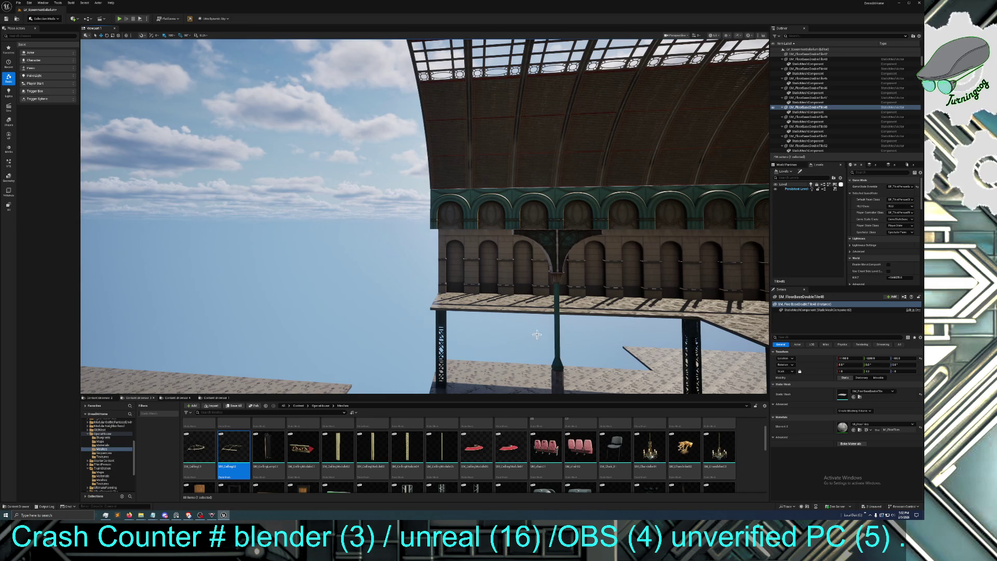
Select the vertical lamp post, then add the arched wall, bracket and three roof segments
{"action": "left_click", "coordinate": [559, 380]}
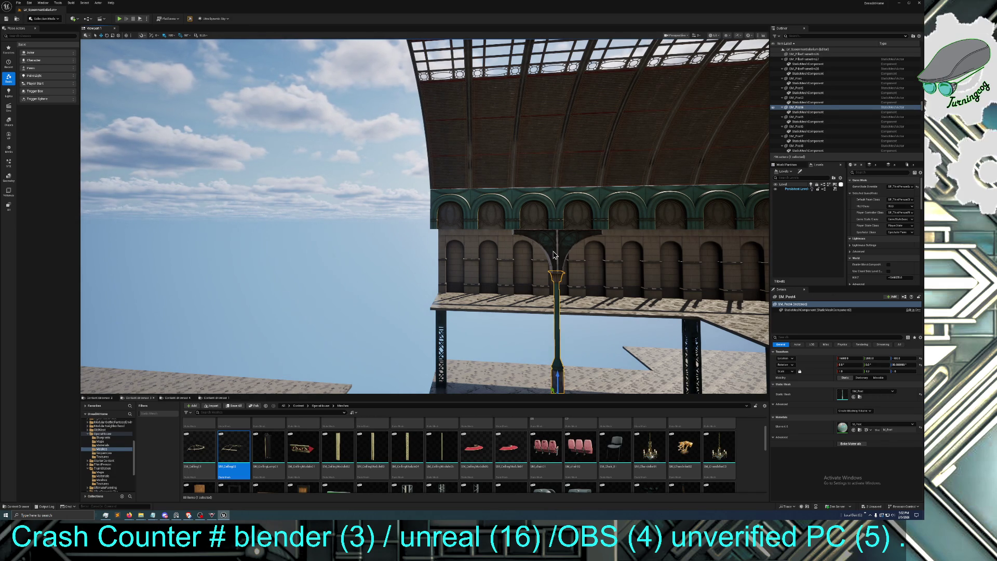
{"action": "left_click", "coordinate": [541, 212]}
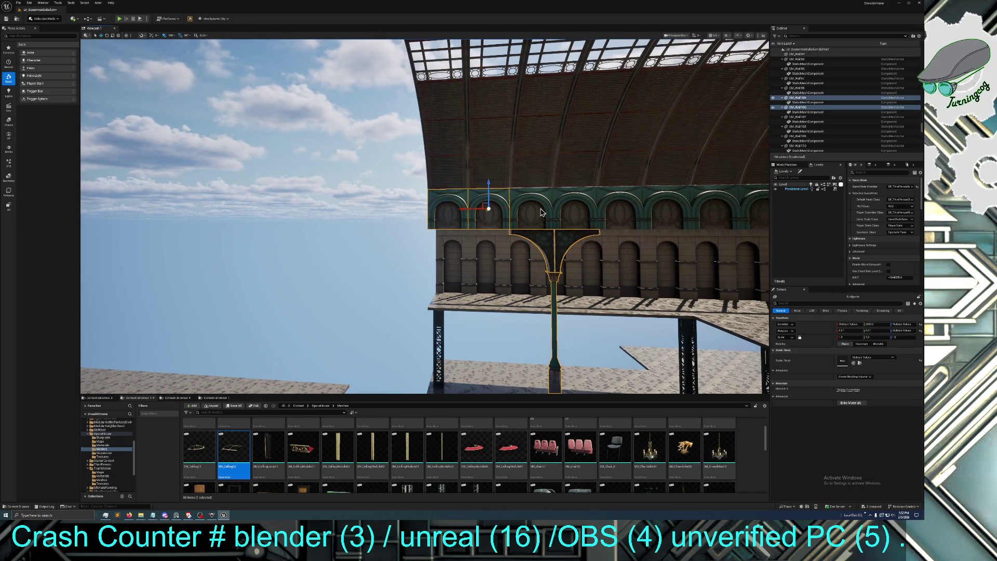
{"action": "left_click", "coordinate": [521, 156], "text": "ctrl"}
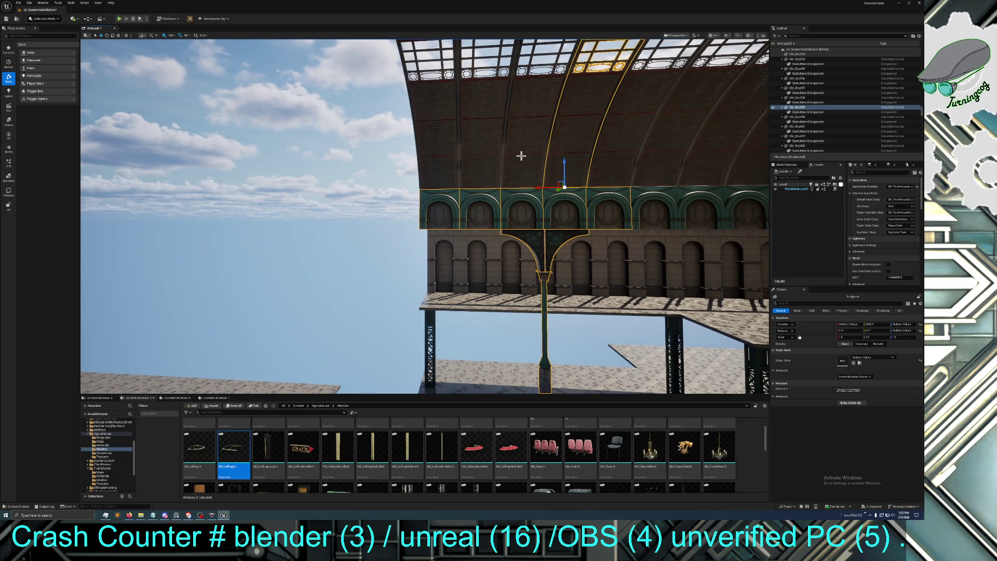
{"action": "left_click", "coordinate": [521, 155], "text": "ctrl"}
{"action": "left_click", "coordinate": [449, 165], "text": "ctrl"}
{"action": "left_click", "coordinate": [450, 165], "text": "ctrl"}
{"action": "left_click", "coordinate": [640, 171], "text": "ctrl"}
Add the row of arched wall bays and adjoining roof pieces across the hall to the selection
{"action": "left_click", "coordinate": [668, 208], "text": "ctrl"}
{"action": "left_click", "coordinate": [692, 204], "text": "ctrl"}
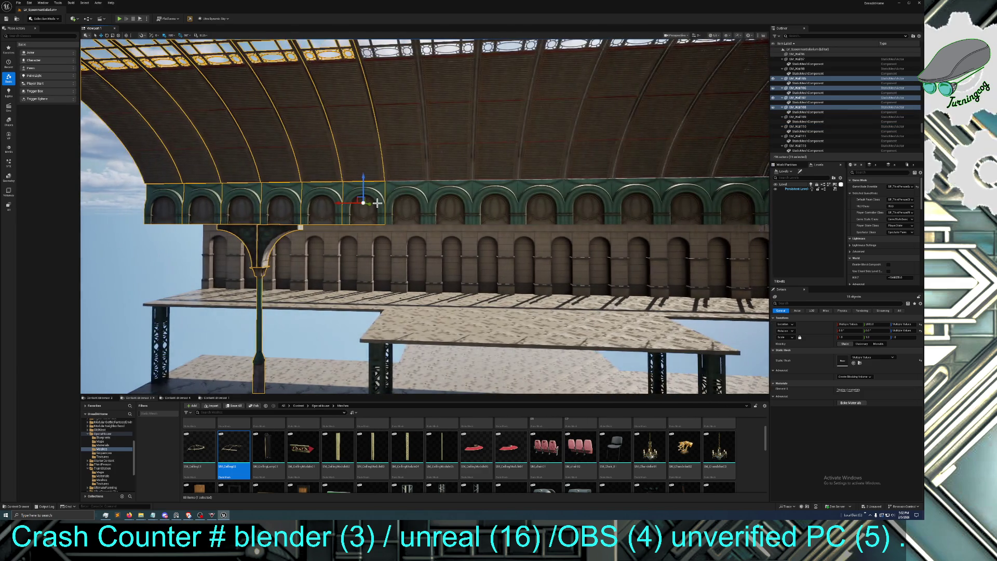
{"action": "left_click", "coordinate": [405, 200], "text": "ctrl"}
{"action": "left_click", "coordinate": [400, 167], "text": "ctrl"}
{"action": "left_click", "coordinate": [452, 196], "text": "ctrl"}
{"action": "left_click", "coordinate": [499, 197], "text": "ctrl"}
{"action": "left_click", "coordinate": [502, 175], "text": "ctrl"}
{"action": "left_click", "coordinate": [540, 176], "text": "ctrl"}
{"action": "left_click", "coordinate": [540, 202], "text": "ctrl"}
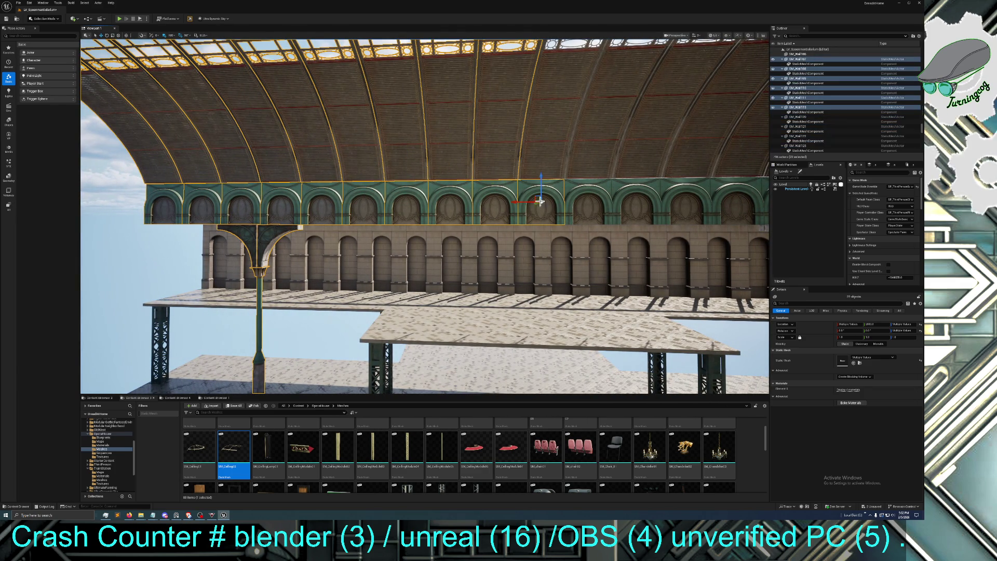
{"action": "left_click", "coordinate": [550, 167], "text": "ctrl"}
{"action": "left_click", "coordinate": [578, 173], "text": "ctrl"}
{"action": "left_click", "coordinate": [634, 195], "text": "ctrl"}
{"action": "left_click", "coordinate": [647, 152], "text": "ctrl"}
{"action": "left_click", "coordinate": [678, 197], "text": "ctrl"}
Add a roof piece at the roof base plus the pillar bracket and iron post pieces
{"action": "left_click_drag", "start_coordinate": [682, 164], "coordinate": [487, 152]}
{"action": "left_click", "coordinate": [488, 152], "text": "ctrl"}
{"action": "left_click", "coordinate": [538, 243], "text": "ctrl"}
{"action": "left_click", "coordinate": [553, 242], "text": "ctrl"}
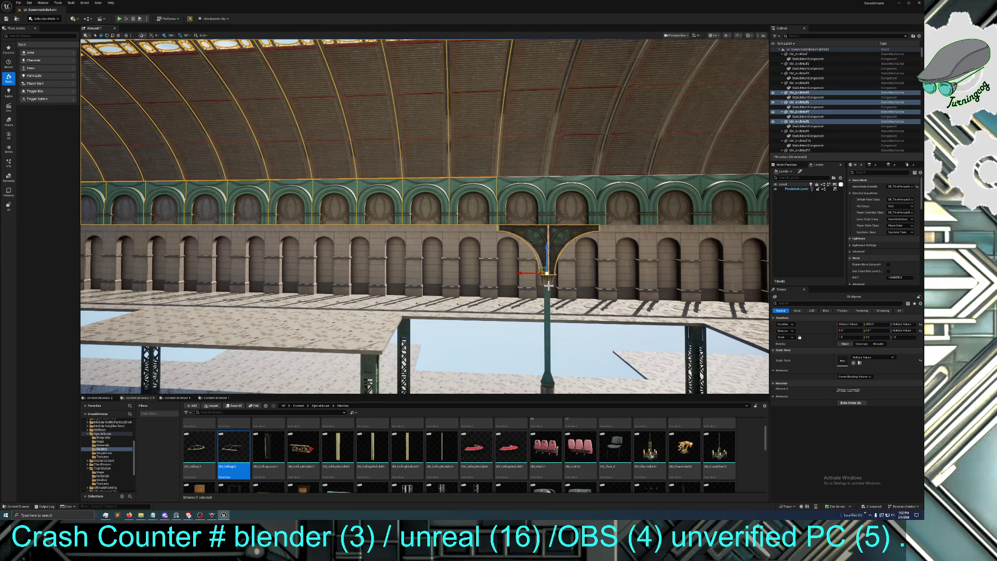
{"action": "left_click", "coordinate": [547, 284], "text": "ctrl"}
Add three more roof segments and five wall arch pieces to the selection
{"action": "left_click", "coordinate": [509, 167], "text": "ctrl"}
{"action": "left_click", "coordinate": [613, 152], "text": "ctrl"}
{"action": "left_click", "coordinate": [671, 173], "text": "ctrl"}
{"action": "left_click", "coordinate": [578, 202], "text": "ctrl"}
{"action": "left_click", "coordinate": [480, 211], "text": "ctrl"}
{"action": "left_click", "coordinate": [526, 208], "text": "ctrl"}
{"action": "left_click", "coordinate": [623, 208], "text": "ctrl"}
{"action": "left_click", "coordinate": [681, 213], "text": "ctrl"}
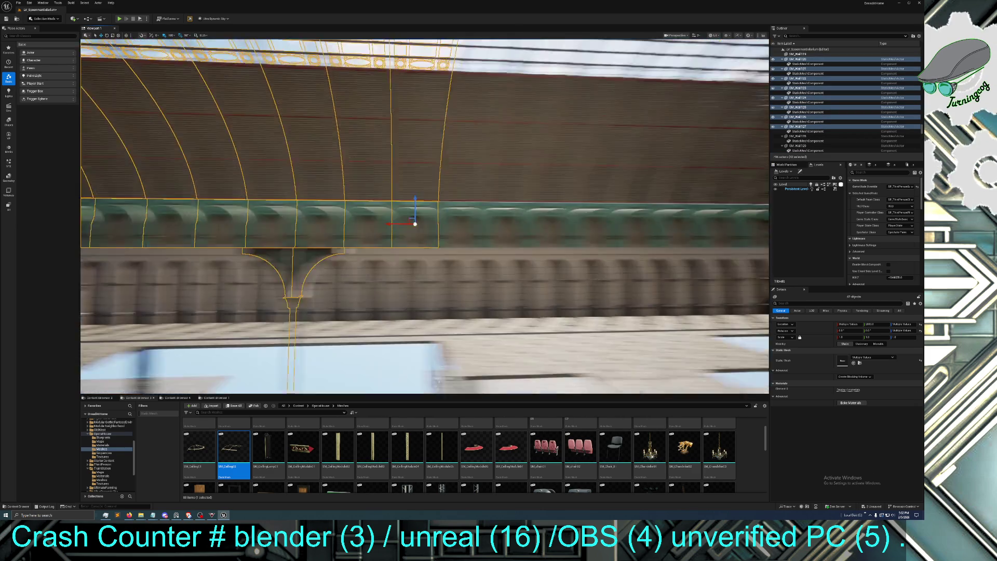
Add the eight wall arch segments running along the lower row
{"action": "left_click", "coordinate": [348, 208], "text": "ctrl"}
{"action": "left_click", "coordinate": [395, 207], "text": "ctrl"}
{"action": "left_click", "coordinate": [439, 208], "text": "ctrl"}
{"action": "left_click", "coordinate": [482, 207], "text": "ctrl"}
{"action": "left_click", "coordinate": [526, 208], "text": "ctrl"}
{"action": "left_click", "coordinate": [571, 207], "text": "ctrl"}
{"action": "left_click", "coordinate": [610, 210], "text": "ctrl"}
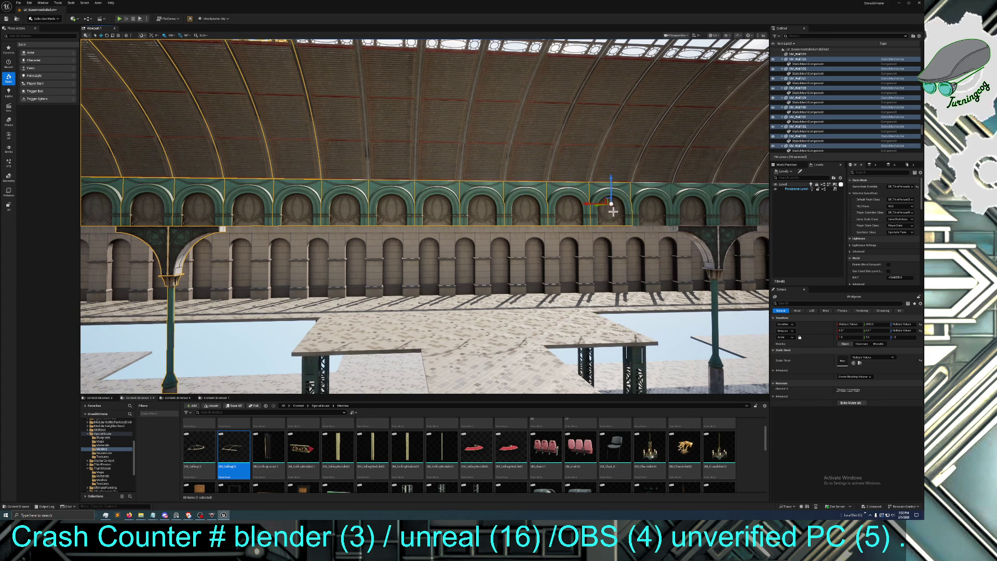
{"action": "left_click", "coordinate": [646, 212], "text": "ctrl"}
Add the nine roof rib segments across the vault and one more wall arch segment
{"action": "left_click", "coordinate": [341, 159], "text": "ctrl"}
{"action": "left_click", "coordinate": [402, 155], "text": "ctrl"}
{"action": "left_click", "coordinate": [445, 161], "text": "ctrl"}
{"action": "left_click", "coordinate": [486, 164], "text": "ctrl"}
{"action": "left_click", "coordinate": [540, 166], "text": "ctrl"}
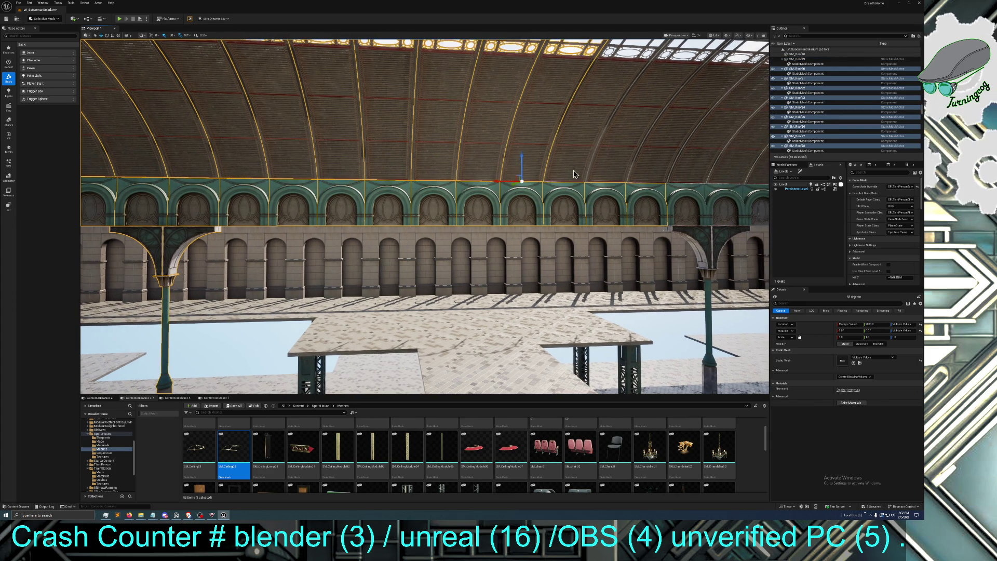
{"action": "left_click", "coordinate": [582, 166], "text": "ctrl"}
{"action": "left_click", "coordinate": [626, 168], "text": "ctrl"}
{"action": "left_click", "coordinate": [670, 168], "text": "ctrl"}
{"action": "left_click", "coordinate": [687, 179], "text": "ctrl"}
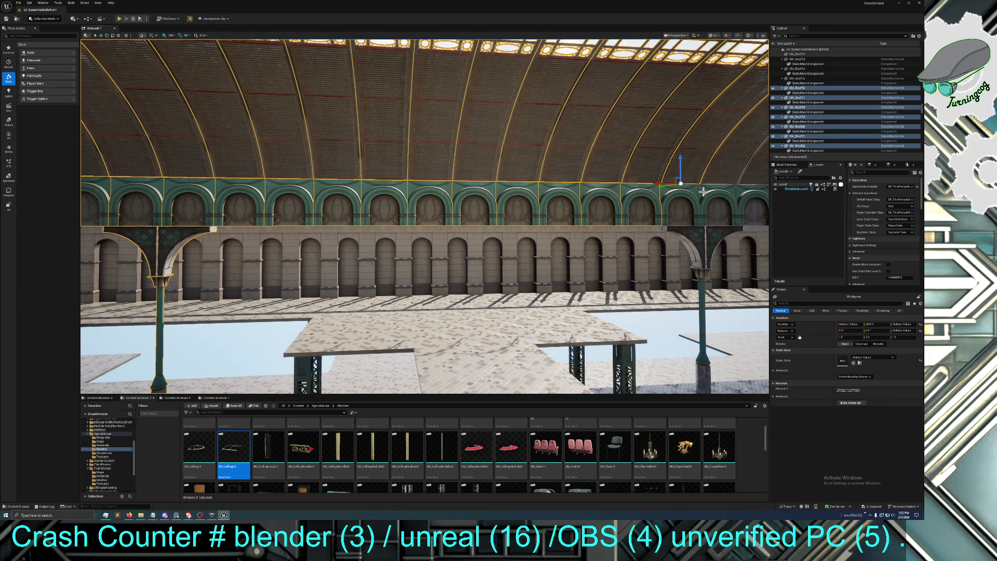
{"action": "left_click", "coordinate": [695, 201], "text": "ctrl"}
Add the central bracket, both central post pieces and two wall arch pieces
{"action": "scroll", "coordinate": [598, 201], "scroll_direction": "up", "scroll_amount": 6}
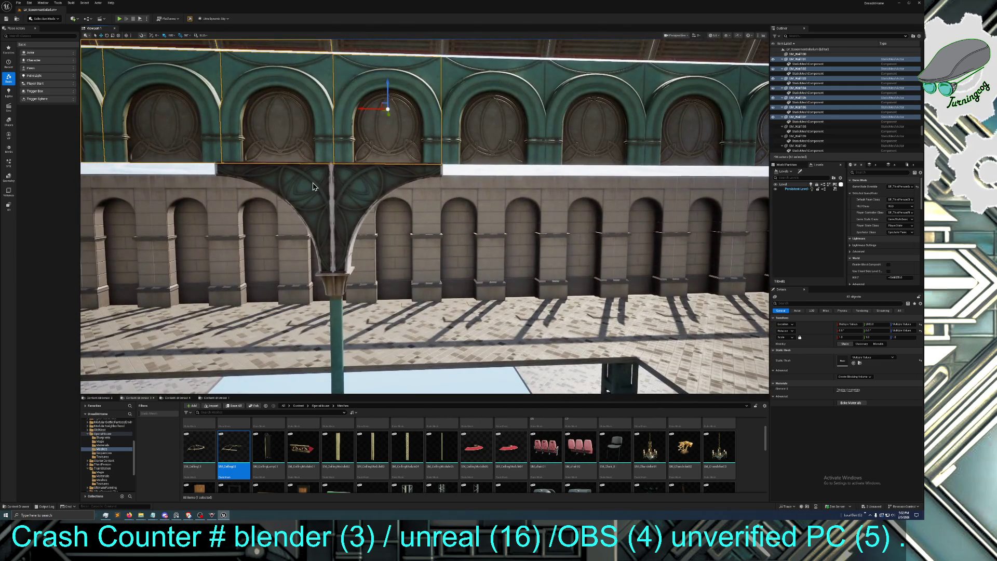
{"action": "left_click", "coordinate": [327, 179], "text": "ctrl"}
{"action": "left_click", "coordinate": [340, 221], "text": "ctrl"}
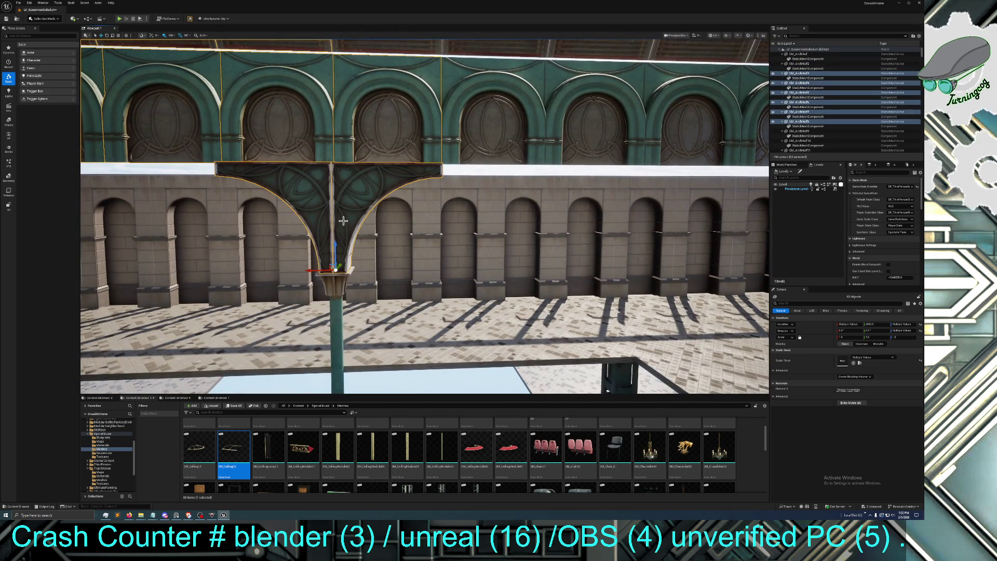
{"action": "left_click", "coordinate": [342, 270], "text": "ctrl"}
{"action": "left_click", "coordinate": [572, 145], "text": "ctrl"}
{"action": "left_click", "coordinate": [499, 138], "text": "ctrl"}
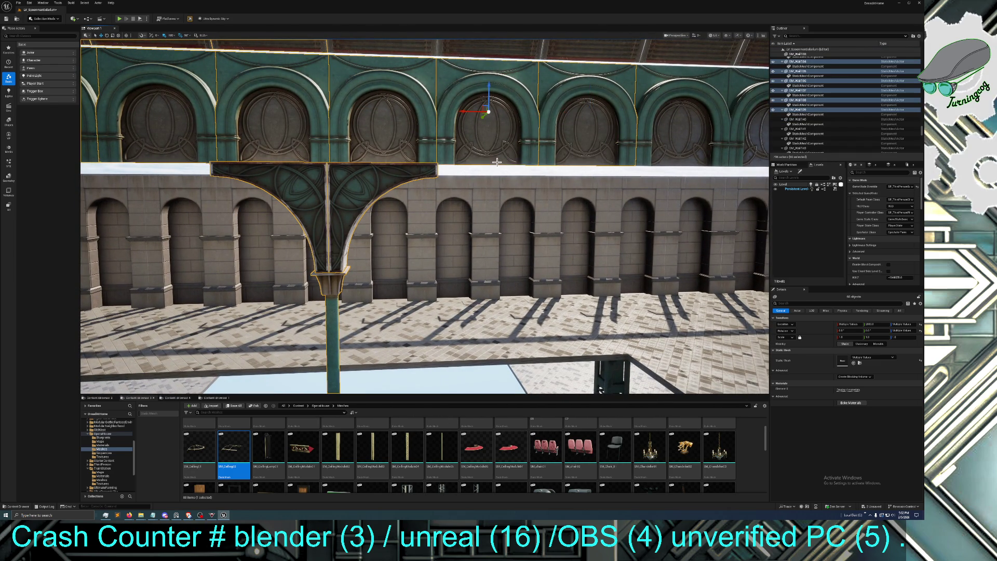
Add the remaining roof panels and wall arch pieces on the right side
{"action": "scroll", "coordinate": [401, 127], "scroll_direction": "down", "scroll_amount": 6}
{"action": "scroll", "coordinate": [467, 156], "scroll_direction": "up", "scroll_amount": 2}
{"action": "left_click", "coordinate": [429, 119], "text": "ctrl"}
{"action": "left_click", "coordinate": [478, 125], "text": "ctrl"}
{"action": "left_click", "coordinate": [502, 150], "text": "ctrl"}
{"action": "left_click", "coordinate": [528, 152], "text": "ctrl"}
{"action": "left_click", "coordinate": [518, 183], "text": "ctrl"}
{"action": "left_click", "coordinate": [536, 183], "text": "ctrl"}
{"action": "left_click", "coordinate": [570, 175], "text": "ctrl"}
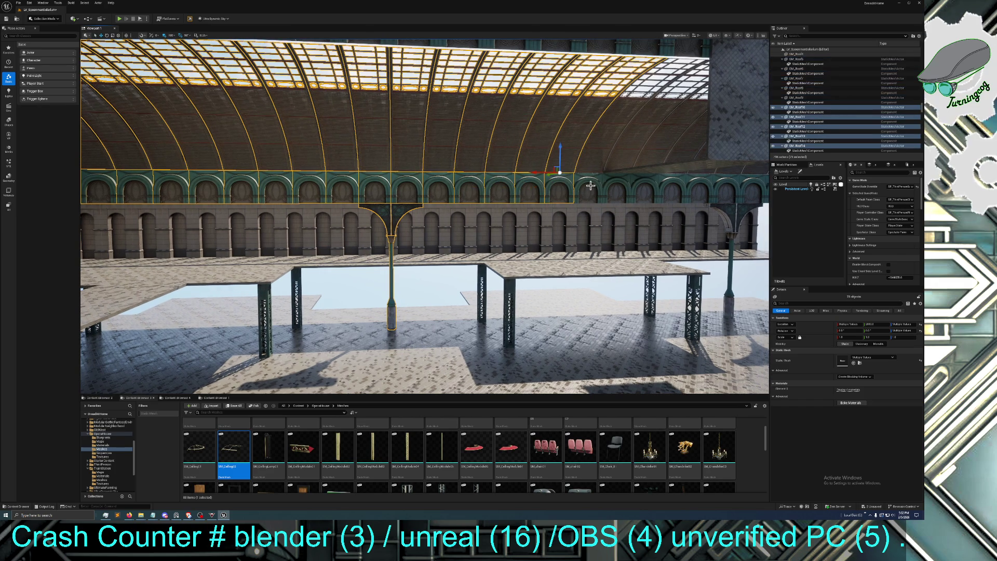
Add the next wall arch pieces and roof panels on the right to the selection
{"action": "left_click", "coordinate": [587, 178], "text": "ctrl"}
{"action": "left_click_drag", "start_coordinate": [586, 177], "coordinate": [597, 159]}
{"action": "left_click", "coordinate": [608, 195], "text": "ctrl"}
{"action": "left_click", "coordinate": [618, 157], "text": "ctrl"}
{"action": "left_click", "coordinate": [632, 188], "text": "ctrl"}
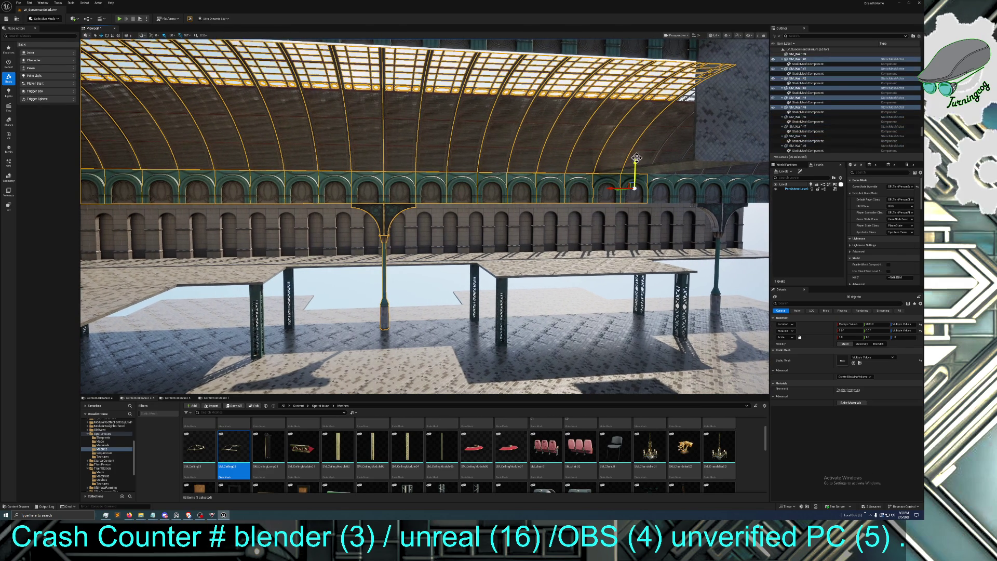
{"action": "left_click", "coordinate": [655, 139], "text": "ctrl"}
{"action": "mouse_move", "coordinate": [656, 139]}
{"action": "left_mouse_down"}
{"action": "mouse_move", "coordinate": [587, 150]}
{"action": "mouse_move", "coordinate": [521, 214]}
{"action": "left_mouse_up"}
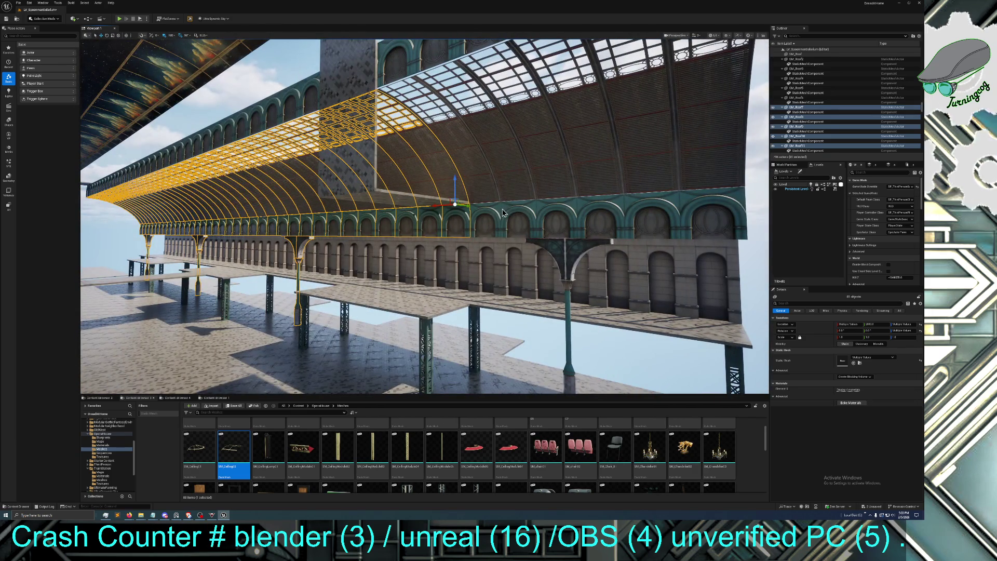
Add further roof and wall pieces plus both arch bracket halves, then fly down the central aisle
{"action": "left_click", "coordinate": [543, 212], "text": "ctrl"}
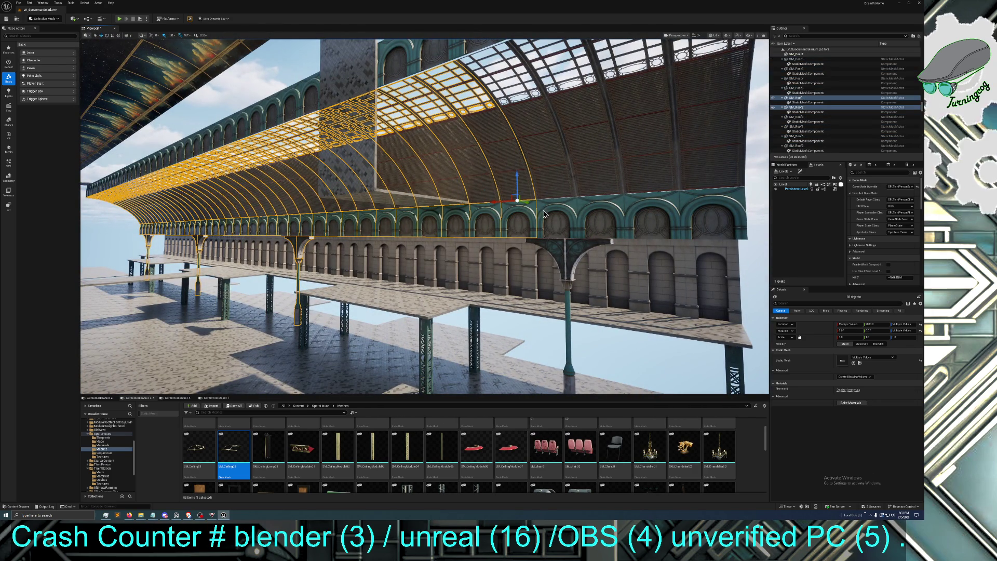
{"action": "left_click", "coordinate": [544, 213], "text": "ctrl"}
{"action": "left_click", "coordinate": [588, 211], "text": "ctrl"}
{"action": "left_click", "coordinate": [615, 204], "text": "ctrl"}
{"action": "left_click_drag", "start_coordinate": [615, 204], "coordinate": [649, 207]}
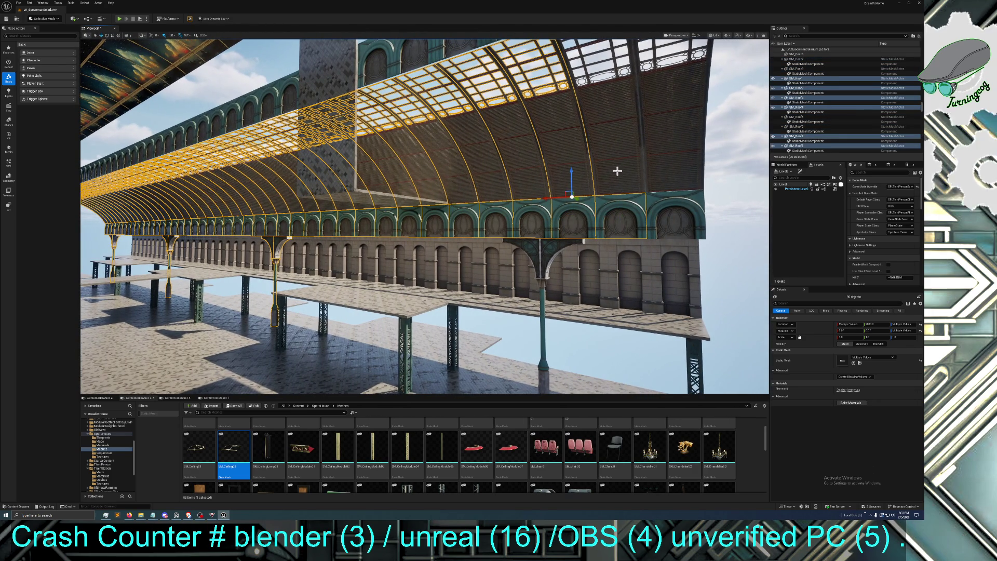
{"action": "left_click", "coordinate": [650, 209], "text": "ctrl"}
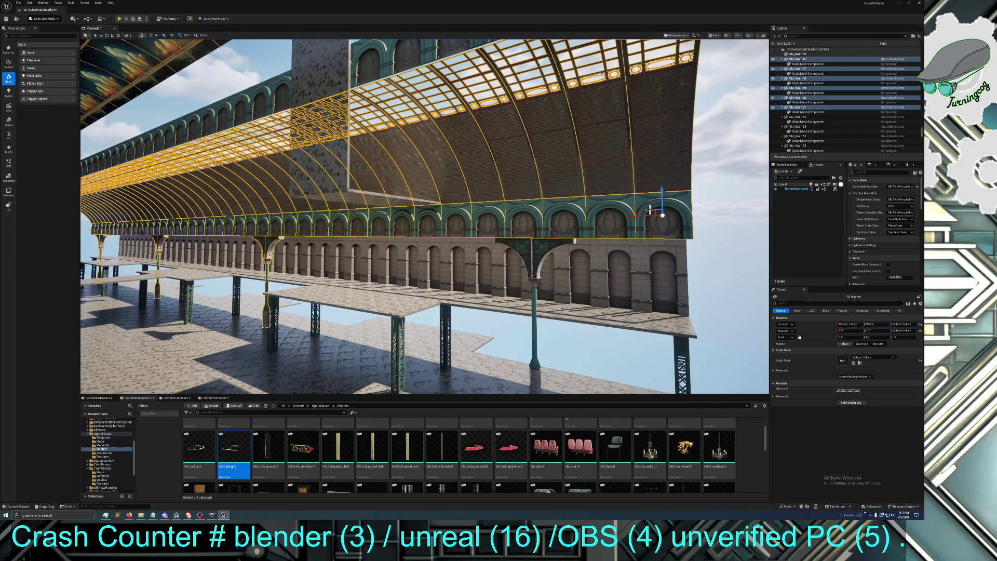
{"action": "left_click", "coordinate": [564, 244], "text": "ctrl"}
{"action": "left_click", "coordinate": [520, 257], "text": "ctrl"}
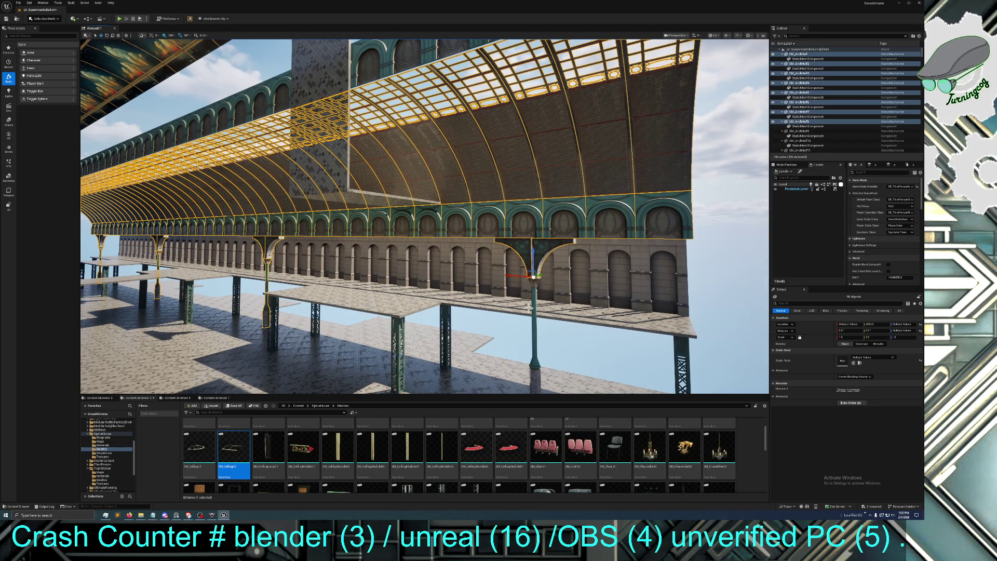
{"action": "left_click_drag", "start_coordinate": [535, 307], "coordinate": [509, 265]}
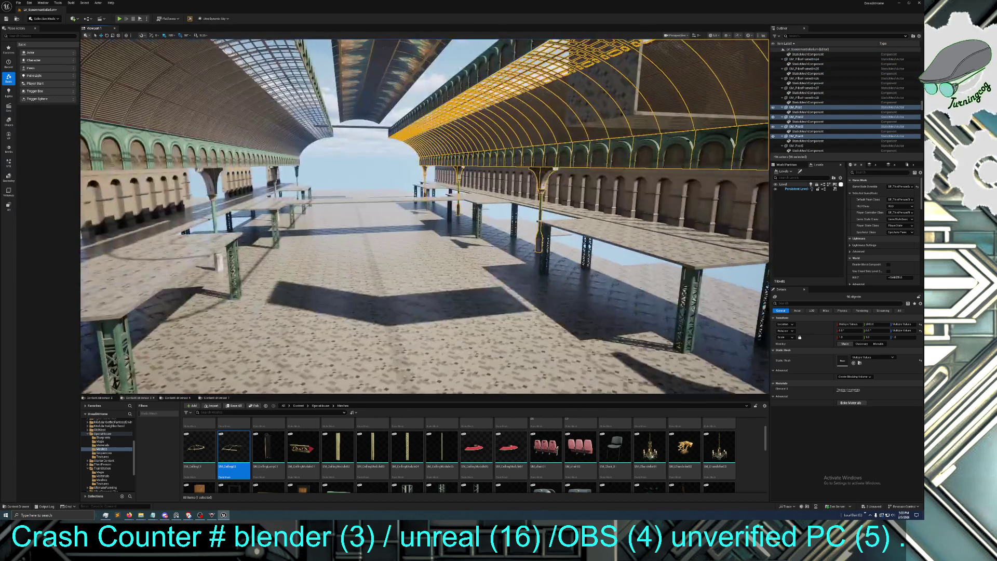
Select six upper-gallery arch sections along the right-hand gallery
{"action": "mouse_move", "coordinate": [493, 338]}
{"action": "left_mouse_down"}
{"action": "mouse_move", "coordinate": [554, 334]}
{"action": "mouse_move", "coordinate": [509, 321]}
{"action": "left_mouse_up"}
{"action": "left_click", "coordinate": [471, 200], "text": "ctrl"}
{"action": "left_click", "coordinate": [408, 208], "text": "ctrl"}
{"action": "left_click", "coordinate": [345, 207], "text": "ctrl"}
{"action": "left_click", "coordinate": [284, 200], "text": "ctrl"}
{"action": "left_click", "coordinate": [198, 201], "text": "ctrl"}
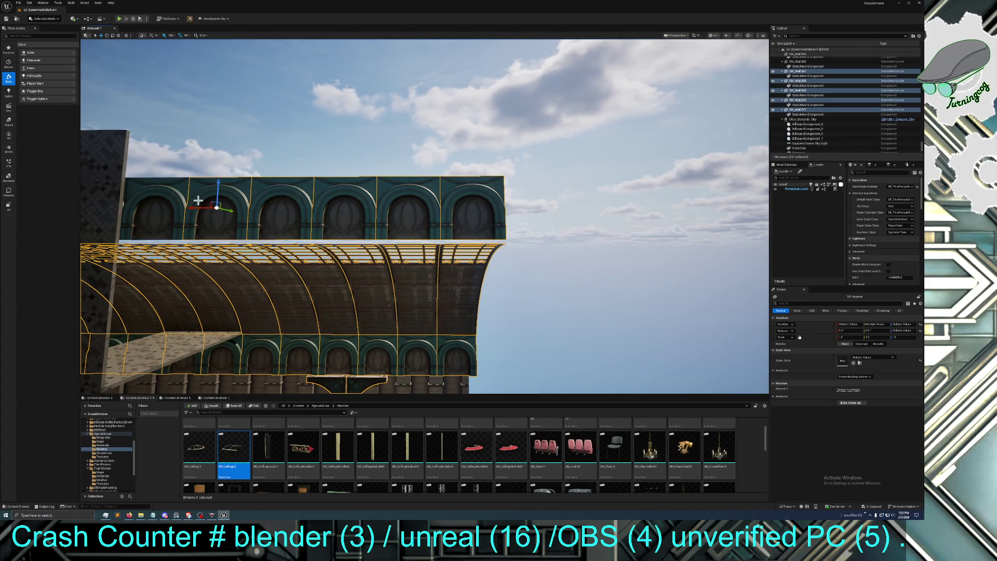
{"action": "left_click", "coordinate": [184, 198], "text": "ctrl"}
{"action": "left_click_drag", "start_coordinate": [185, 198], "coordinate": [194, 189]}
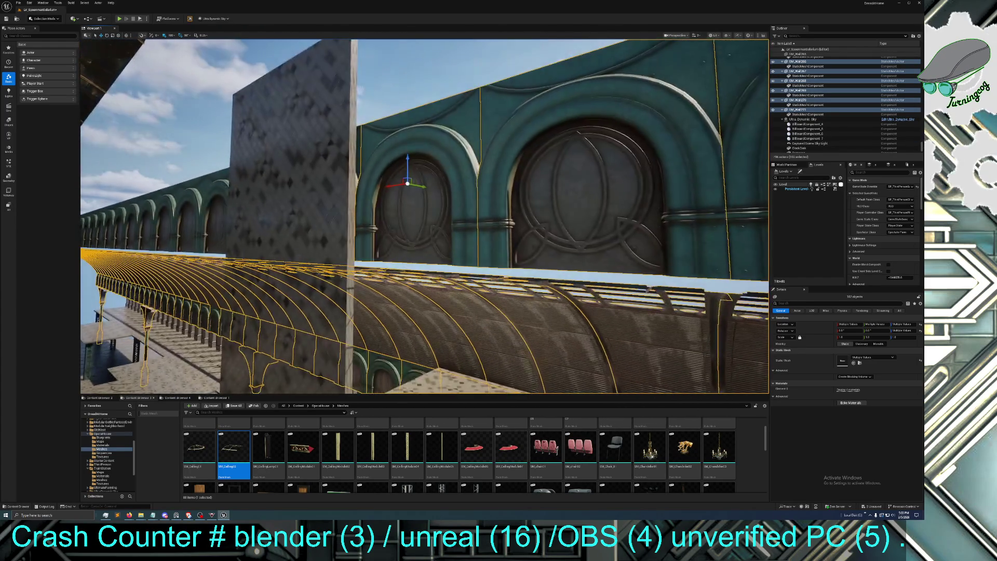
{"action": "left_click_drag", "start_coordinate": [359, 148], "coordinate": [228, 156]}
Add more arch wall sections and the dark tiled wall, deselecting the accidentally picked Ultra_Dynamic_Sky
{"action": "left_click", "coordinate": [355, 123], "text": "ctrl"}
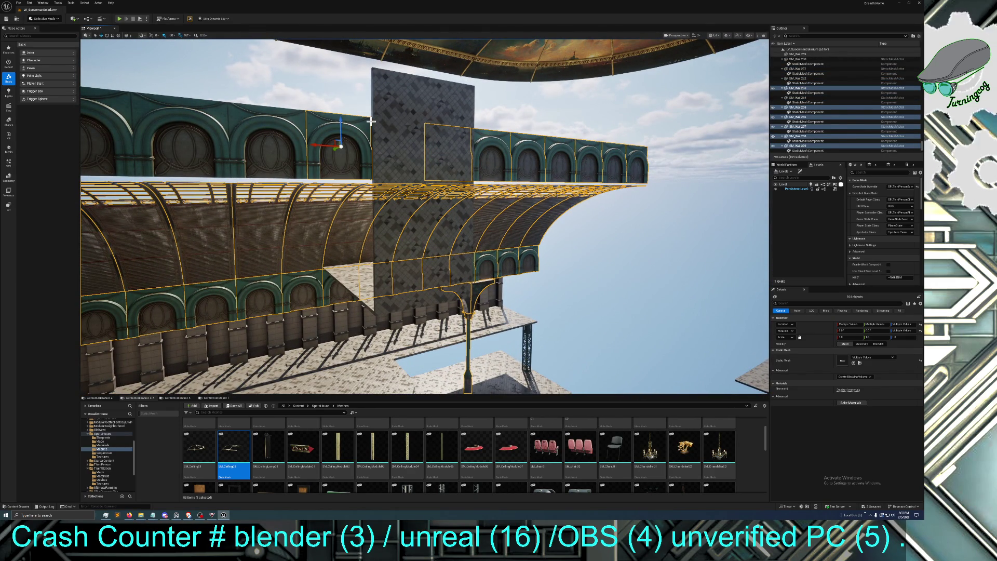
{"action": "left_click", "coordinate": [371, 121], "text": "ctrl"}
{"action": "left_click", "coordinate": [254, 130], "text": "ctrl"}
{"action": "left_click", "coordinate": [171, 127], "text": "ctrl"}
{"action": "mouse_move", "coordinate": [172, 129]}
{"action": "left_mouse_down"}
{"action": "mouse_move", "coordinate": [195, 133]}
{"action": "mouse_move", "coordinate": [171, 129]}
{"action": "left_mouse_up"}
{"action": "left_click", "coordinate": [267, 93], "text": "ctrl"}
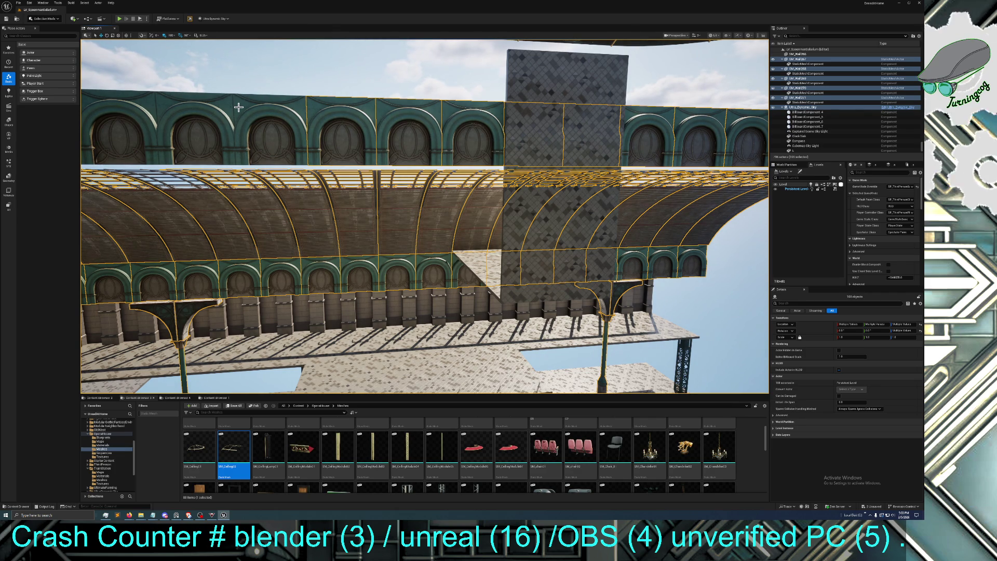
{"action": "left_click", "coordinate": [808, 107], "text": "ctrl"}
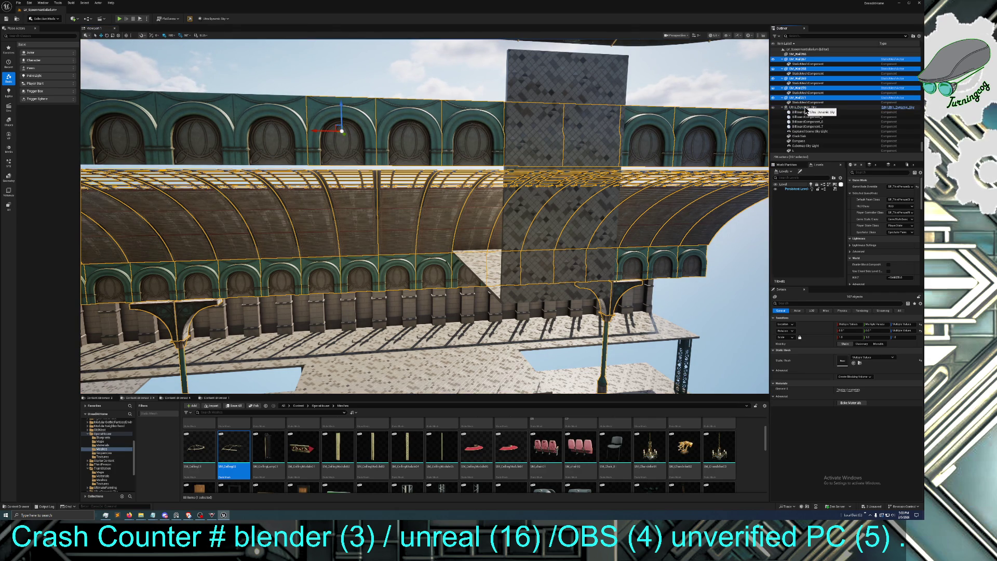
{"action": "left_click", "coordinate": [215, 111], "text": "ctrl"}
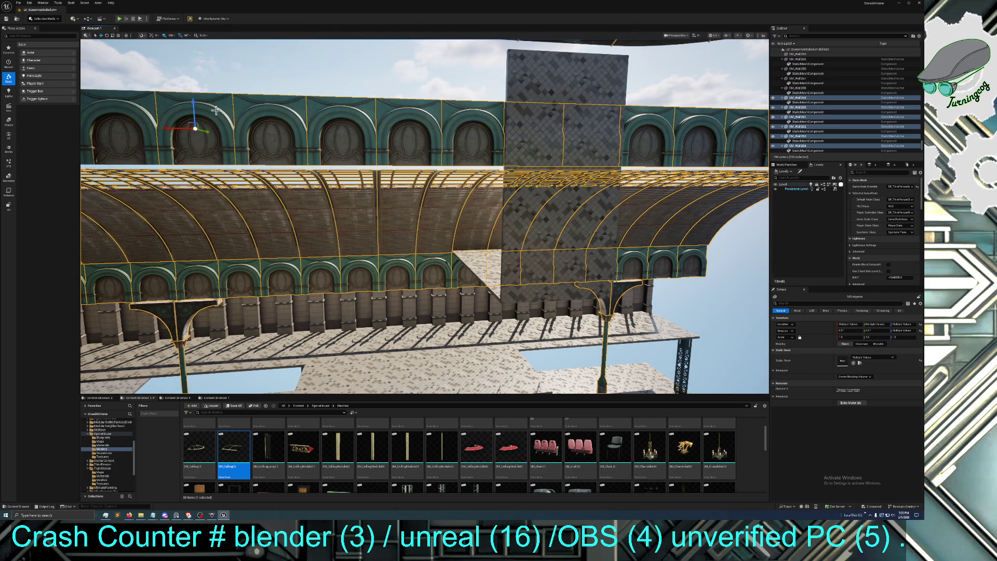
{"action": "left_click_drag", "start_coordinate": [134, 108], "coordinate": [312, 148]}
From a front view, add the two rows of arcade wall segments running leftward
{"action": "left_click_drag", "start_coordinate": [604, 170], "coordinate": [581, 155]}
{"action": "left_click", "coordinate": [470, 164], "text": "ctrl"}
{"action": "left_click", "coordinate": [424, 161], "text": "ctrl"}
{"action": "left_click", "coordinate": [363, 164], "text": "ctrl"}
{"action": "left_click", "coordinate": [291, 162], "text": "ctrl"}
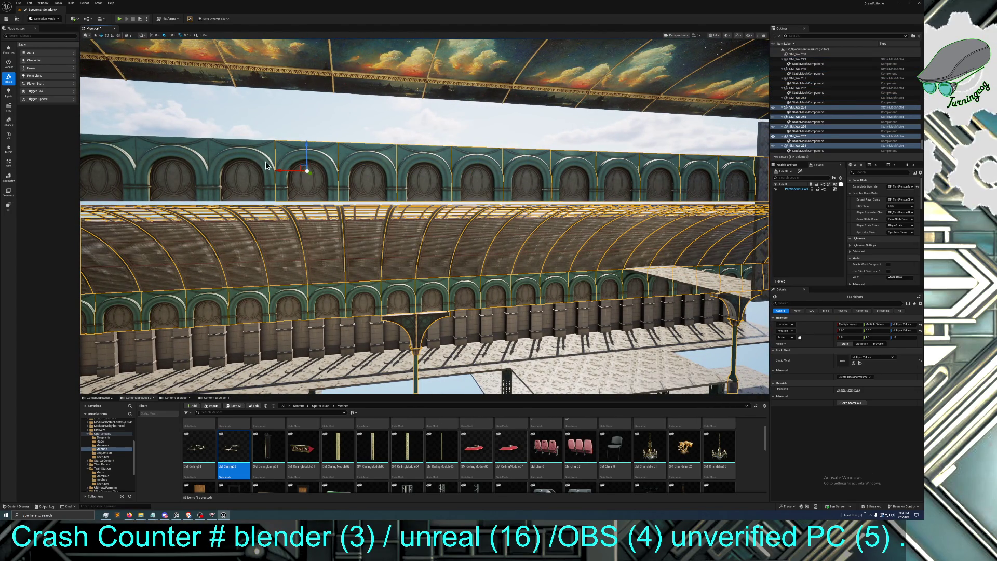
{"action": "left_click", "coordinate": [244, 162], "text": "ctrl"}
{"action": "left_click", "coordinate": [192, 162], "text": "ctrl"}
{"action": "left_click", "coordinate": [130, 162], "text": "ctrl"}
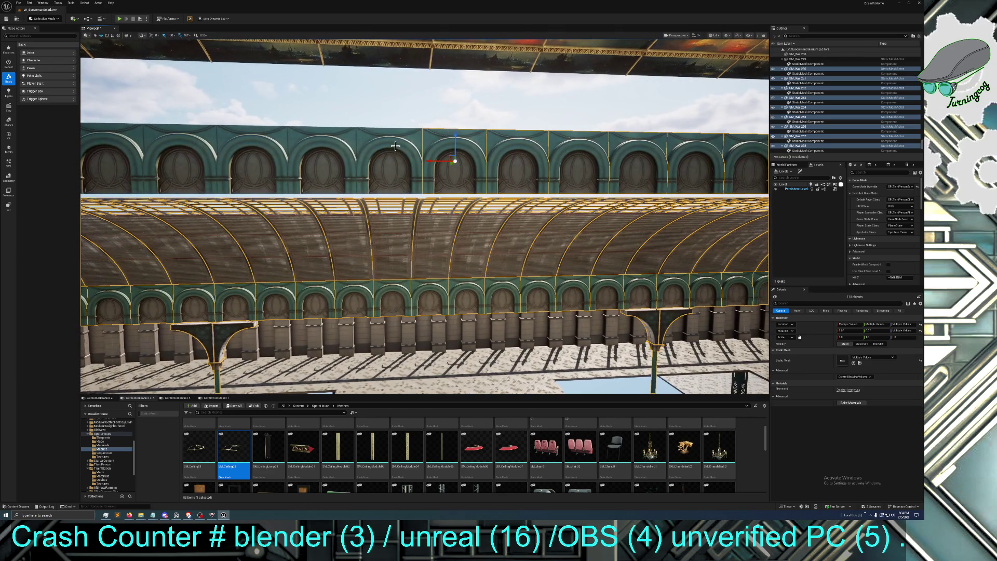
{"action": "left_click", "coordinate": [361, 141], "text": "ctrl"}
{"action": "left_click", "coordinate": [333, 153], "text": "ctrl"}
{"action": "left_click", "coordinate": [260, 154], "text": "ctrl"}
{"action": "left_click", "coordinate": [208, 153], "text": "ctrl"}
{"action": "left_click", "coordinate": [155, 156], "text": "ctrl"}
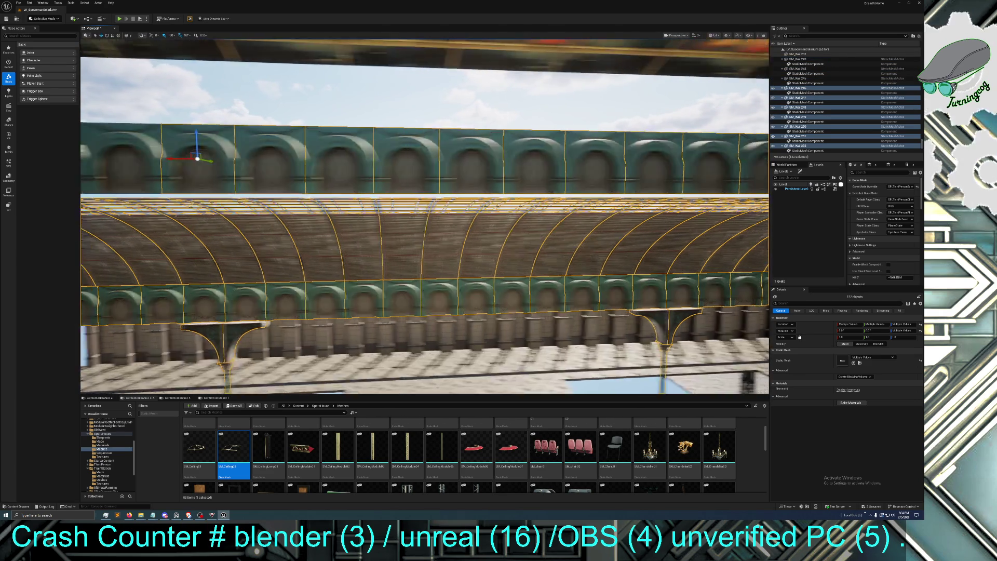
Add the further arcade wall segments farther along the wall
{"action": "left_click", "coordinate": [574, 171], "text": "ctrl"}
{"action": "left_click", "coordinate": [505, 171], "text": "ctrl"}
{"action": "left_click", "coordinate": [442, 172], "text": "ctrl"}
{"action": "left_click", "coordinate": [369, 171], "text": "ctrl"}
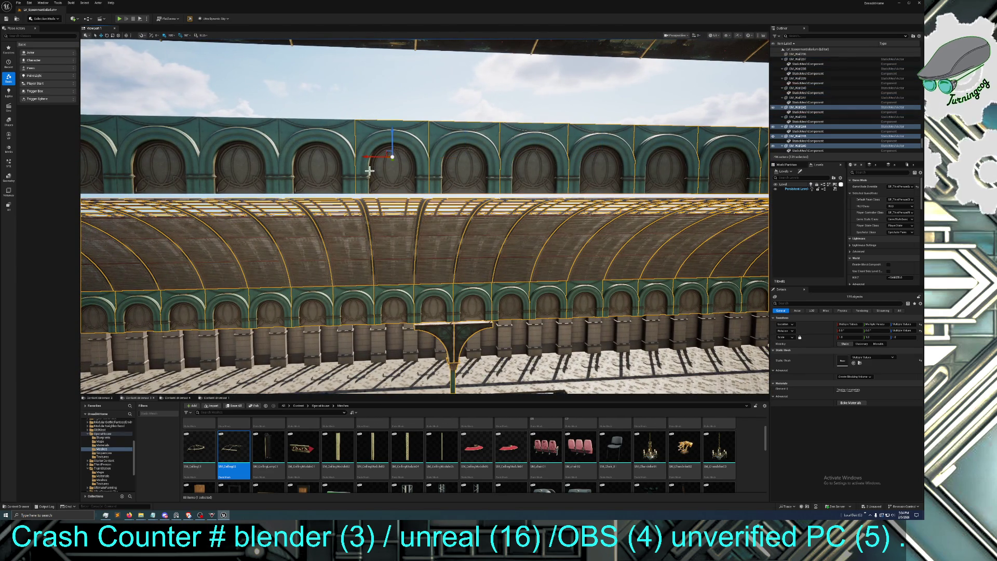
{"action": "left_click_drag", "start_coordinate": [286, 181], "coordinate": [266, 181]}
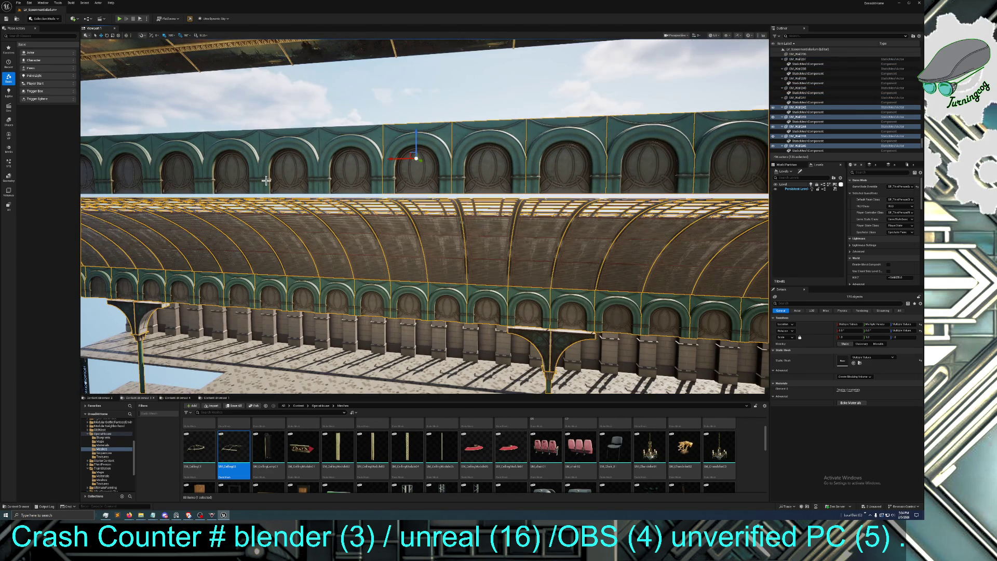
{"action": "left_click", "coordinate": [330, 166], "text": "ctrl"}
{"action": "left_click", "coordinate": [291, 168], "text": "ctrl"}
{"action": "left_click", "coordinate": [241, 169], "text": "ctrl"}
{"action": "left_click", "coordinate": [177, 171], "text": "ctrl"}
{"action": "left_click_drag", "start_coordinate": [168, 173], "coordinate": [374, 166]}
Add the last seven wall segments at the far left end of the arcade
{"action": "left_click", "coordinate": [404, 174], "text": "ctrl"}
{"action": "left_click", "coordinate": [353, 176], "text": "ctrl"}
{"action": "left_click", "coordinate": [302, 175], "text": "ctrl"}
{"action": "left_click", "coordinate": [258, 177], "text": "ctrl"}
{"action": "left_click", "coordinate": [216, 177], "text": "ctrl"}
{"action": "left_click", "coordinate": [169, 178], "text": "ctrl"}
{"action": "left_click", "coordinate": [118, 181], "text": "ctrl"}
{"action": "mouse_move", "coordinate": [118, 181]}
{"action": "left_mouse_down"}
{"action": "mouse_move", "coordinate": [83, 184]}
{"action": "mouse_move", "coordinate": [83, 205]}
{"action": "mouse_move", "coordinate": [350, 128]}
{"action": "mouse_move", "coordinate": [345, 113]}
{"action": "left_mouse_up"}
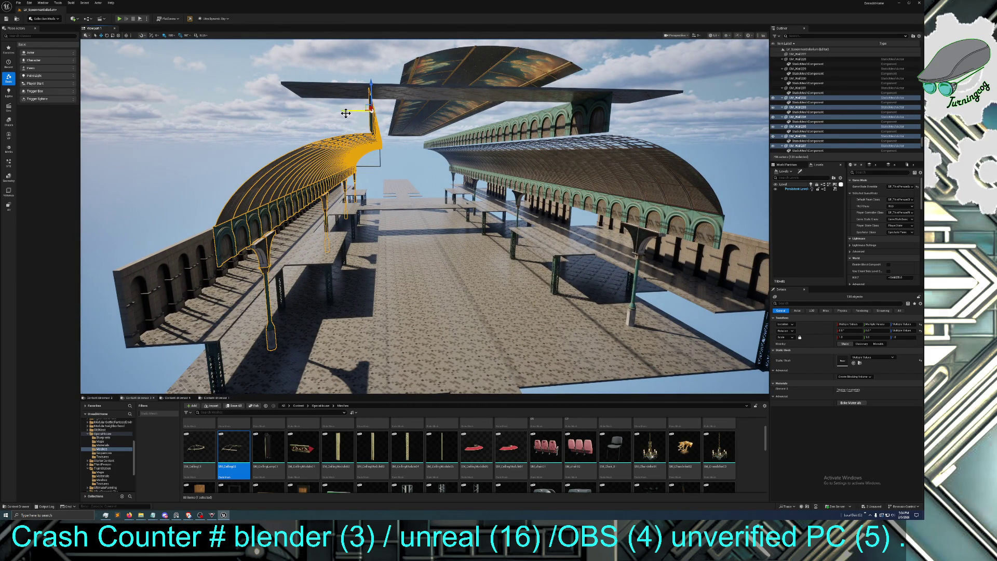
Select the SM_FloorBaseDoubleTile tiles along the floating plank above the platforms
{"action": "left_click", "coordinate": [374, 90]}
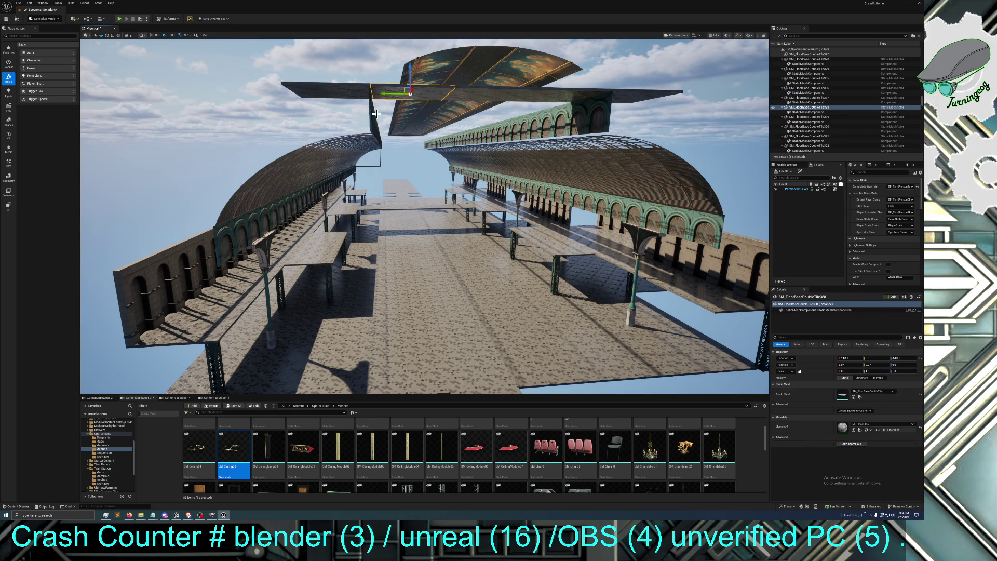
{"action": "mouse_move", "coordinate": [341, 186]}
{"action": "left_mouse_down"}
{"action": "mouse_move", "coordinate": [330, 229]}
{"action": "mouse_move", "coordinate": [421, 223]}
{"action": "left_mouse_up"}
{"action": "left_click", "coordinate": [445, 250]}
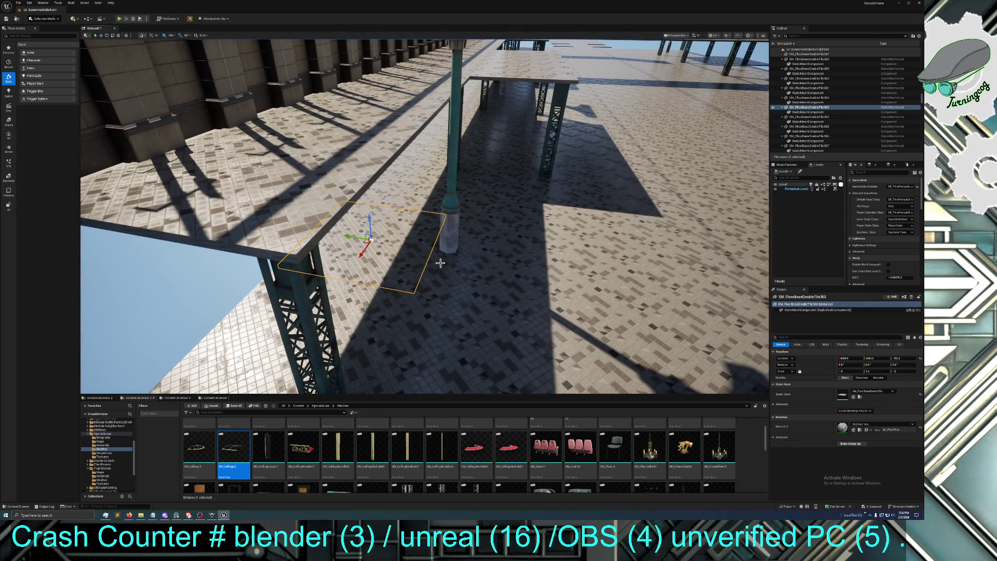
{"action": "mouse_move", "coordinate": [446, 250]}
{"action": "left_mouse_down"}
{"action": "mouse_move", "coordinate": [423, 225]}
{"action": "mouse_move", "coordinate": [553, 228]}
{"action": "mouse_move", "coordinate": [515, 206]}
{"action": "mouse_move", "coordinate": [437, 211]}
{"action": "left_mouse_up"}
{"action": "left_click", "coordinate": [524, 199]}
{"action": "left_click", "coordinate": [414, 211]}
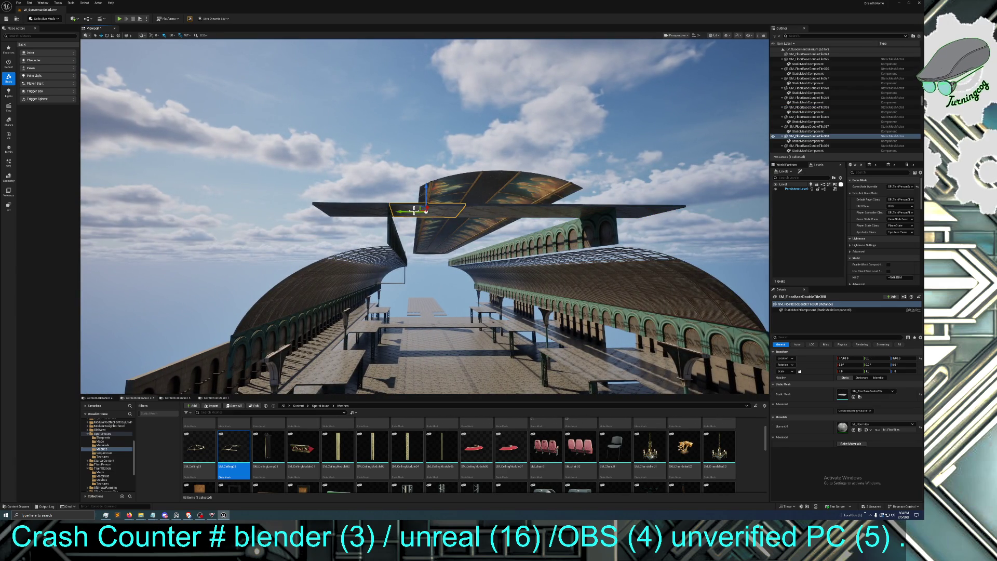
{"action": "left_click", "coordinate": [470, 213]}
{"action": "left_click", "coordinate": [544, 217]}
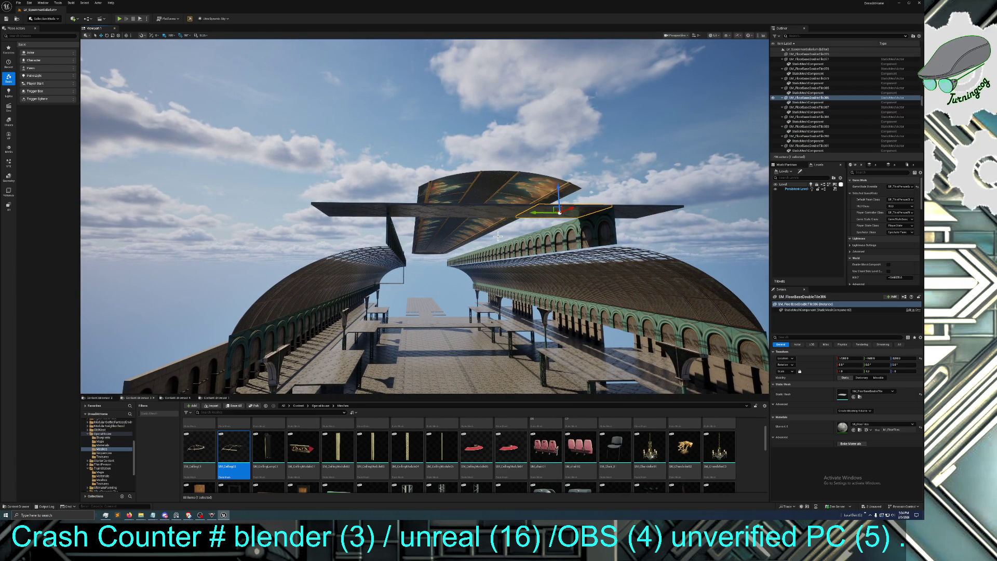
{"action": "left_click_drag", "start_coordinate": [495, 239], "coordinate": [498, 235]}
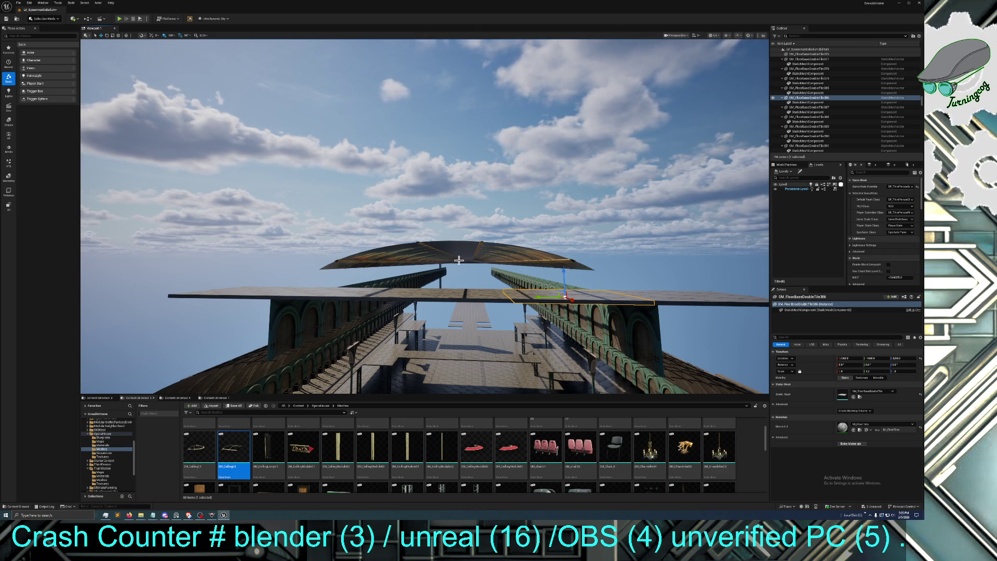
Delete the stray upright wall panel and the two floor tiles beside it under the roof
{"action": "left_click_drag", "start_coordinate": [490, 254], "coordinate": [491, 254]}
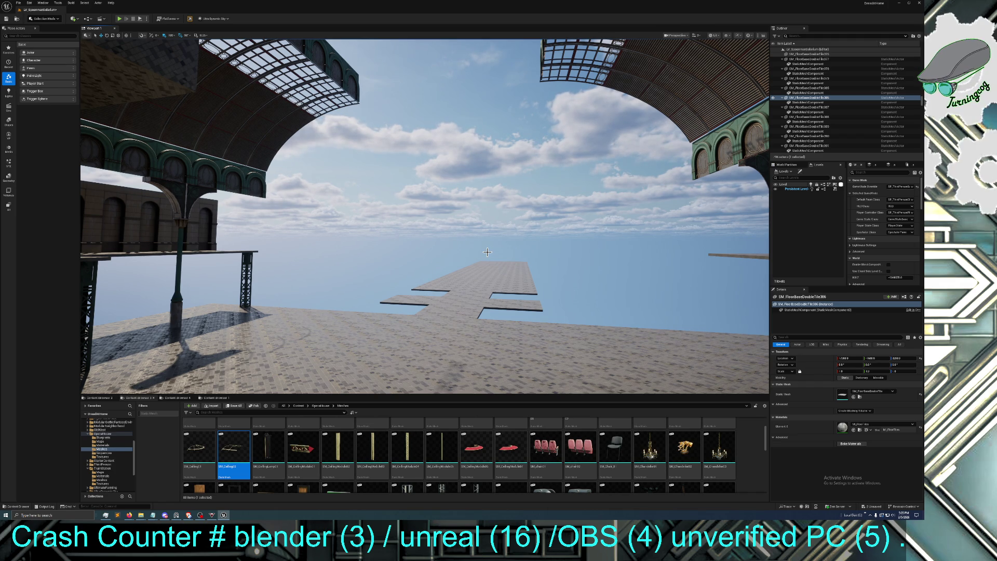
{"action": "left_click_drag", "start_coordinate": [489, 252], "coordinate": [488, 252]}
{"action": "left_click_drag", "start_coordinate": [499, 296], "coordinate": [499, 297]}
{"action": "left_click", "coordinate": [498, 296]}
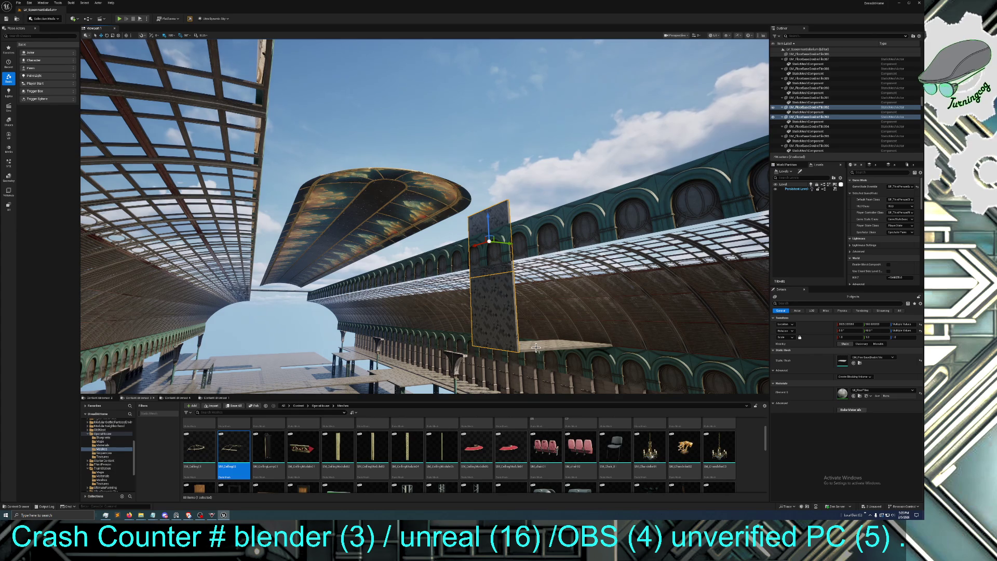
{"action": "left_click", "coordinate": [556, 347], "text": "ctrl"}
{"action": "left_click", "coordinate": [575, 345], "text": "ctrl"}
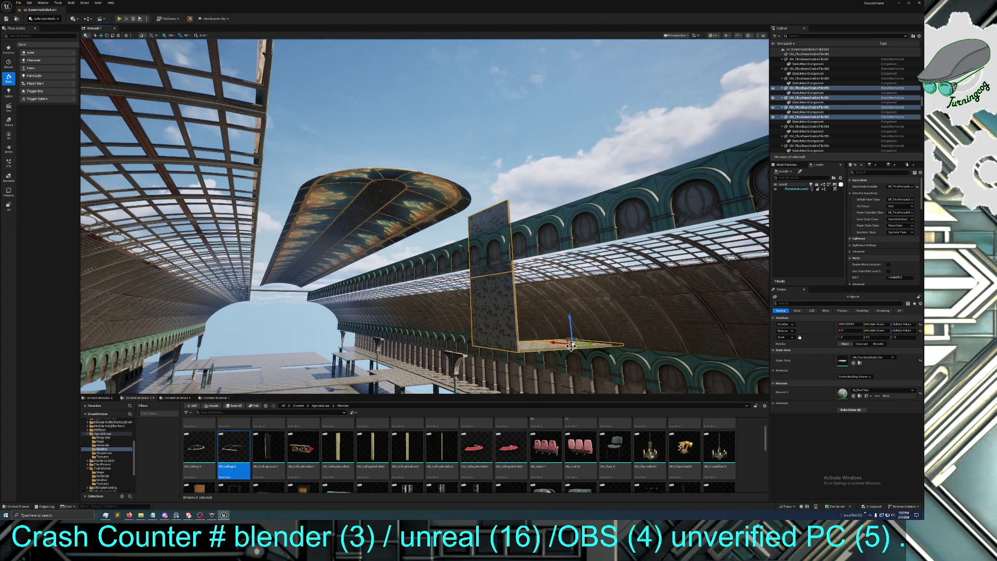
{"action": "key", "text": "Delete"}
{"action": "mouse_move", "coordinate": [561, 346]}
{"action": "left_mouse_down"}
{"action": "mouse_move", "coordinate": [543, 239]}
{"action": "mouse_move", "coordinate": [447, 264]}
{"action": "left_mouse_up"}
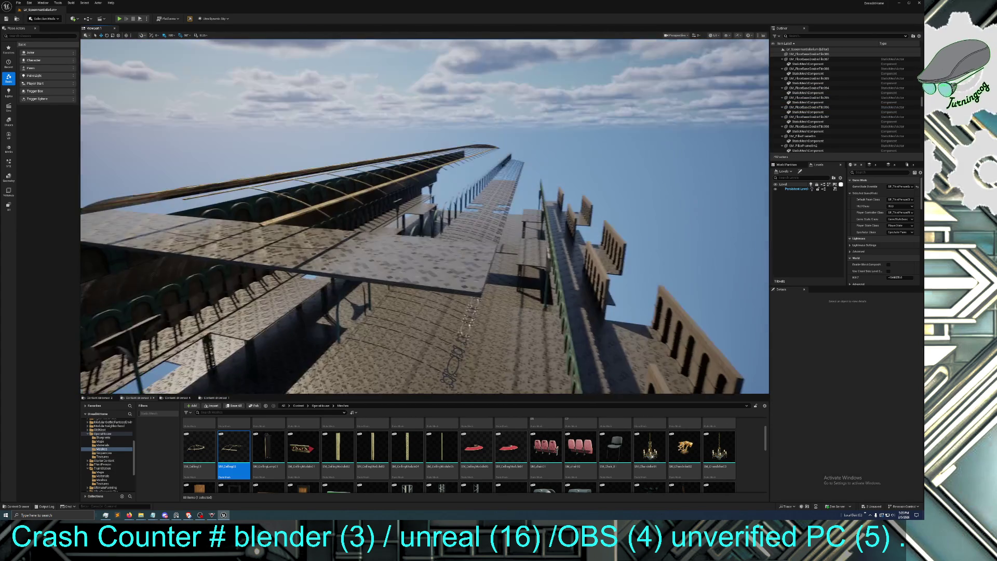
Delete two unwanted floor tiles from the overhead plank
{"action": "left_click", "coordinate": [447, 264]}
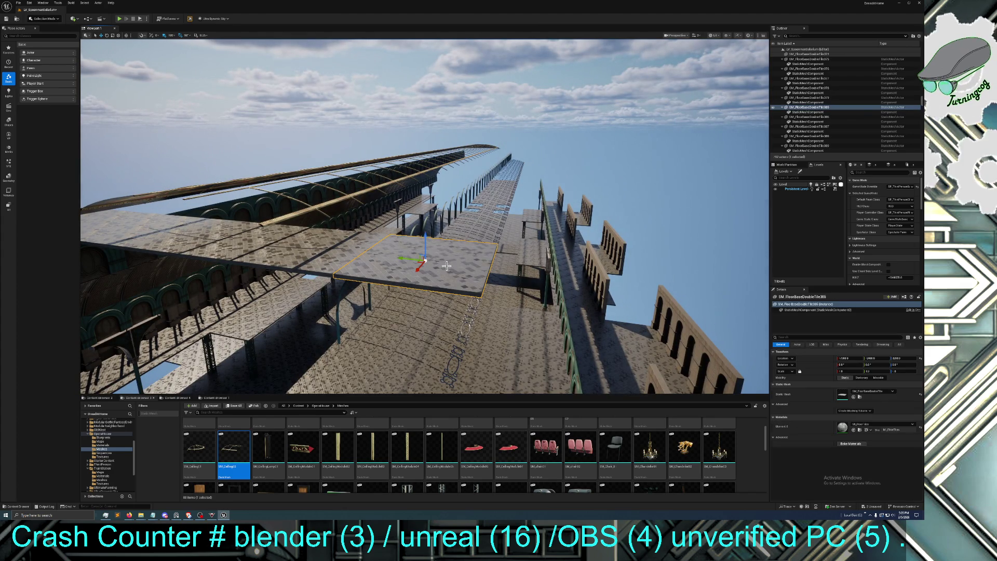
{"action": "key", "text": "Delete"}
{"action": "left_click_drag", "start_coordinate": [275, 235], "coordinate": [276, 235]}
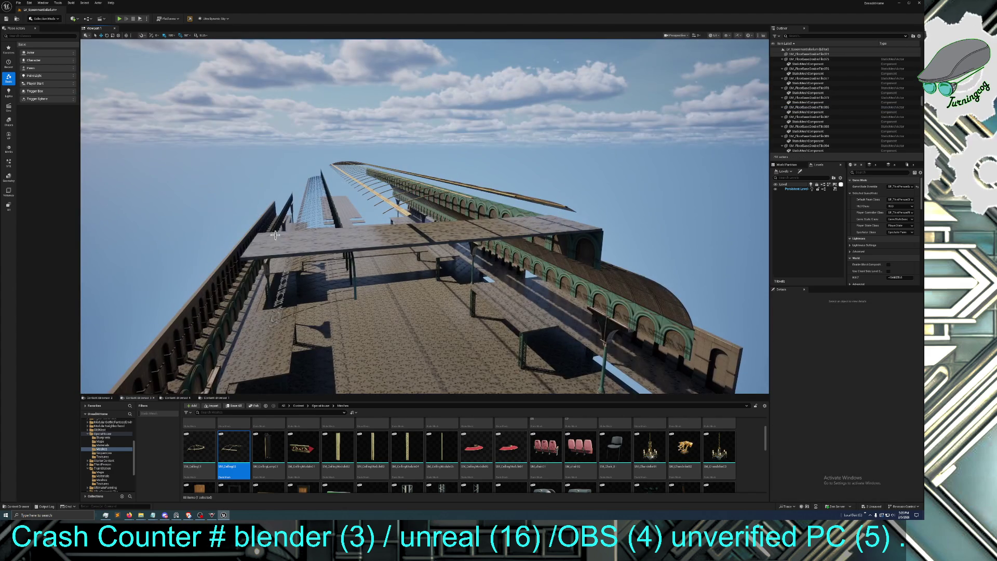
{"action": "left_click", "coordinate": [276, 240]}
{"action": "key", "text": "Delete"}
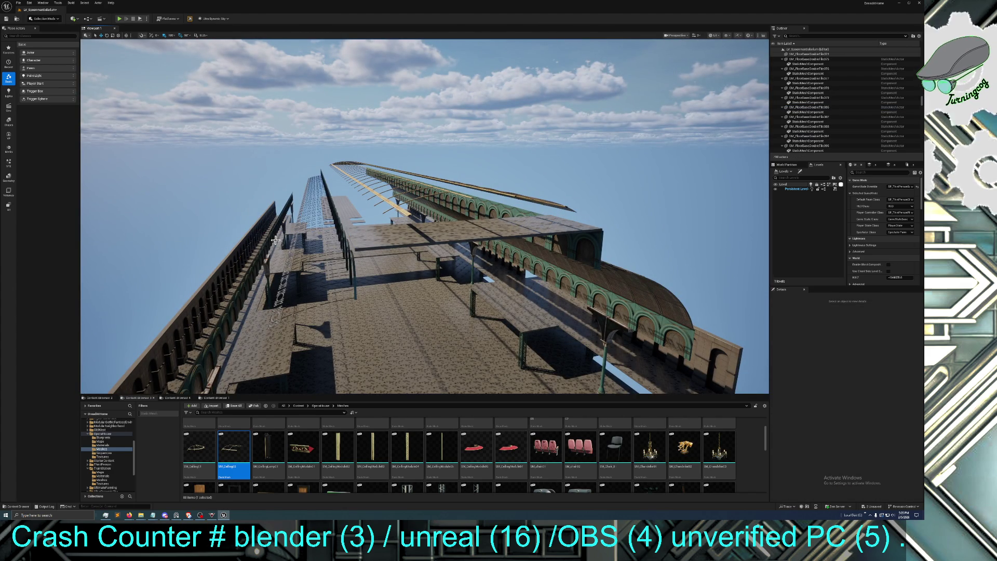
Duplicate a plank floor tile with Ctrl+D and slide the copy further along X
{"action": "left_click", "coordinate": [466, 233]}
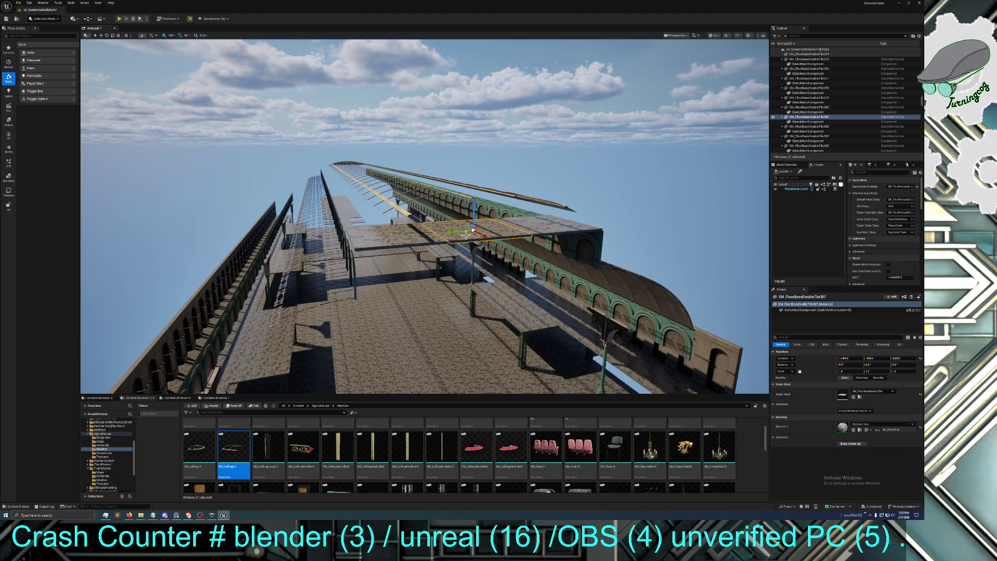
{"action": "left_click_drag", "start_coordinate": [546, 232], "coordinate": [468, 263]}
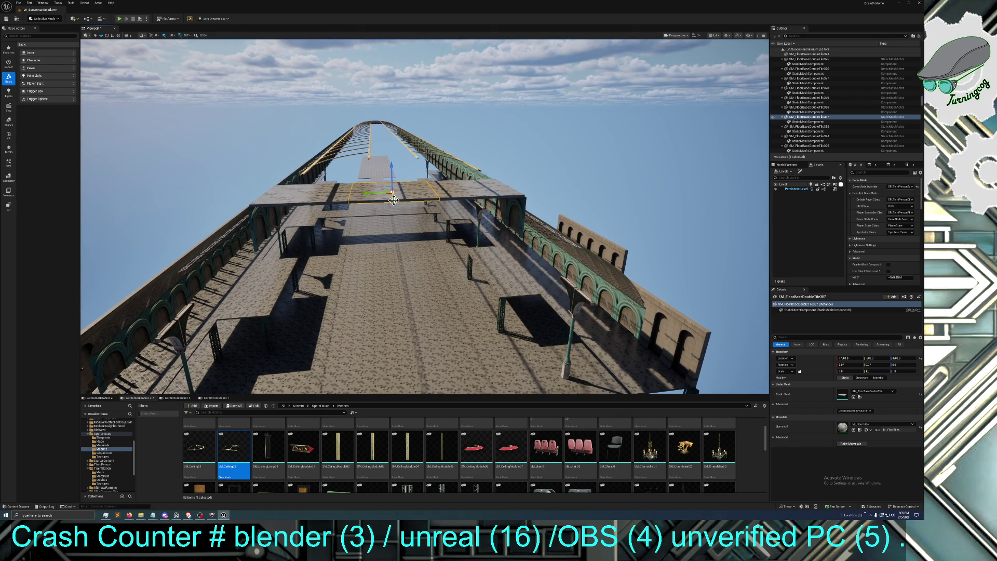
{"action": "key", "text": "ctrl+d"}
{"action": "key", "text": "f"}
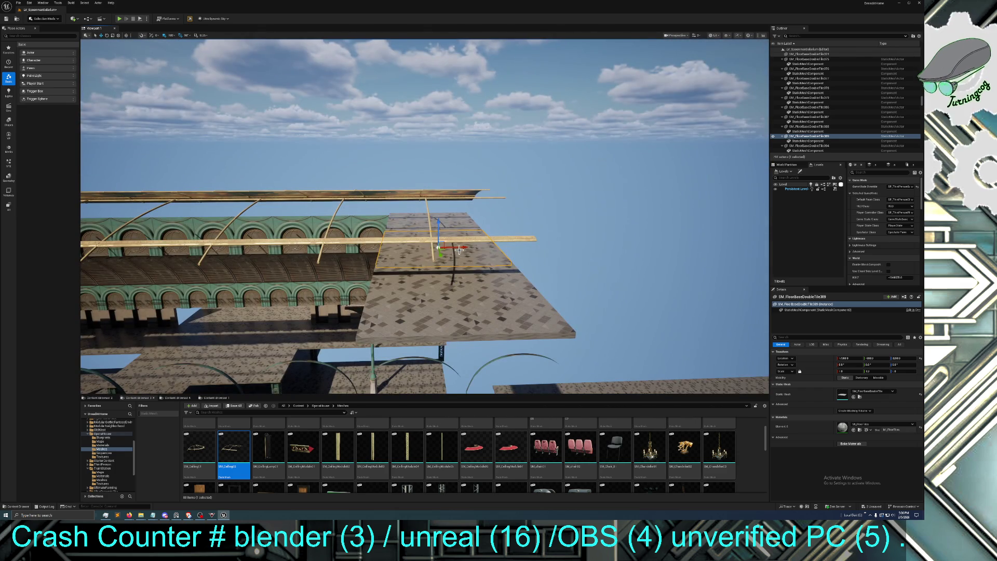
{"action": "left_click_drag", "start_coordinate": [459, 250], "coordinate": [569, 254]}
{"action": "mouse_move", "coordinate": [526, 292]}
{"action": "left_mouse_down"}
{"action": "mouse_move", "coordinate": [532, 313]}
{"action": "mouse_move", "coordinate": [516, 280]}
{"action": "left_mouse_up"}
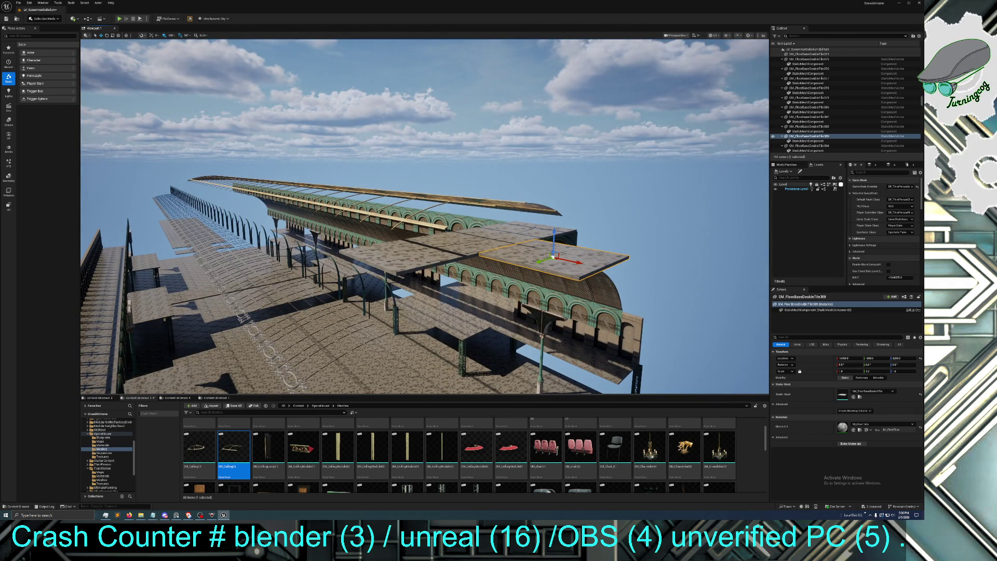
Delete the two adjacent floor tiles at the plank's end
{"action": "left_click", "coordinate": [447, 246]}
{"action": "left_click", "coordinate": [467, 240], "text": "ctrl"}
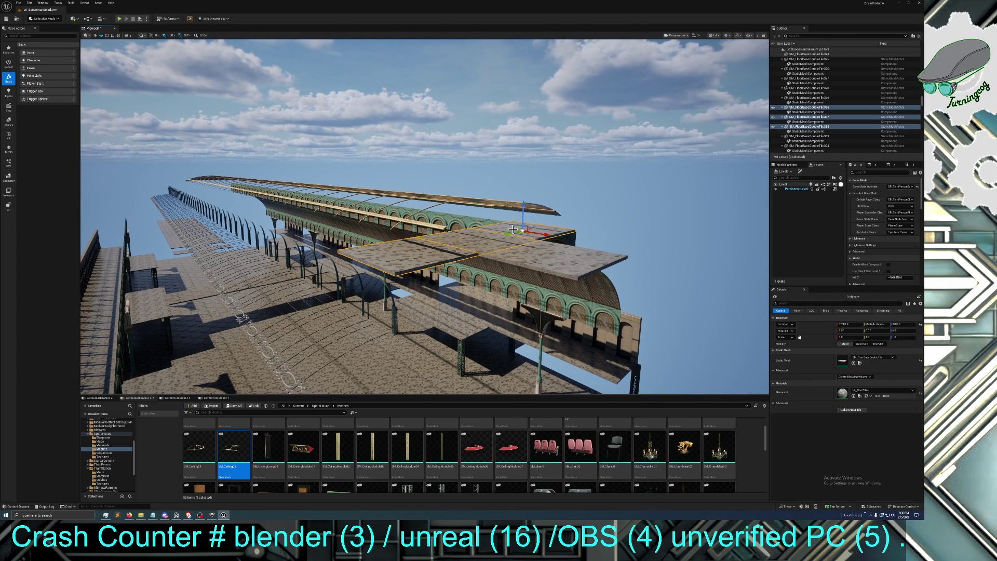
{"action": "key", "text": "Delete"}
{"action": "mouse_move", "coordinate": [529, 273]}
{"action": "left_mouse_down"}
{"action": "mouse_move", "coordinate": [550, 228]}
{"action": "mouse_move", "coordinate": [519, 218]}
{"action": "mouse_move", "coordinate": [509, 234]}
{"action": "mouse_move", "coordinate": [499, 224]}
{"action": "mouse_move", "coordinate": [545, 223]}
{"action": "mouse_move", "coordinate": [467, 224]}
{"action": "mouse_move", "coordinate": [529, 274]}
{"action": "left_mouse_up"}
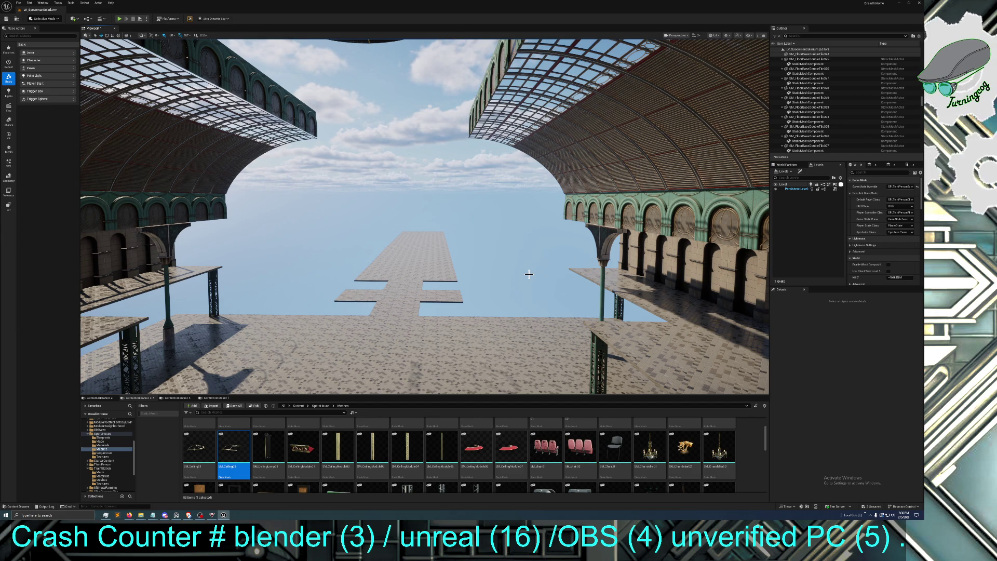
{"action": "mouse_move", "coordinate": [431, 336]}
{"action": "left_mouse_down"}
{"action": "mouse_move", "coordinate": [434, 283]}
{"action": "mouse_move", "coordinate": [491, 266]}
{"action": "mouse_move", "coordinate": [491, 312]}
{"action": "mouse_move", "coordinate": [483, 283]}
{"action": "mouse_move", "coordinate": [421, 270]}
{"action": "left_mouse_up"}
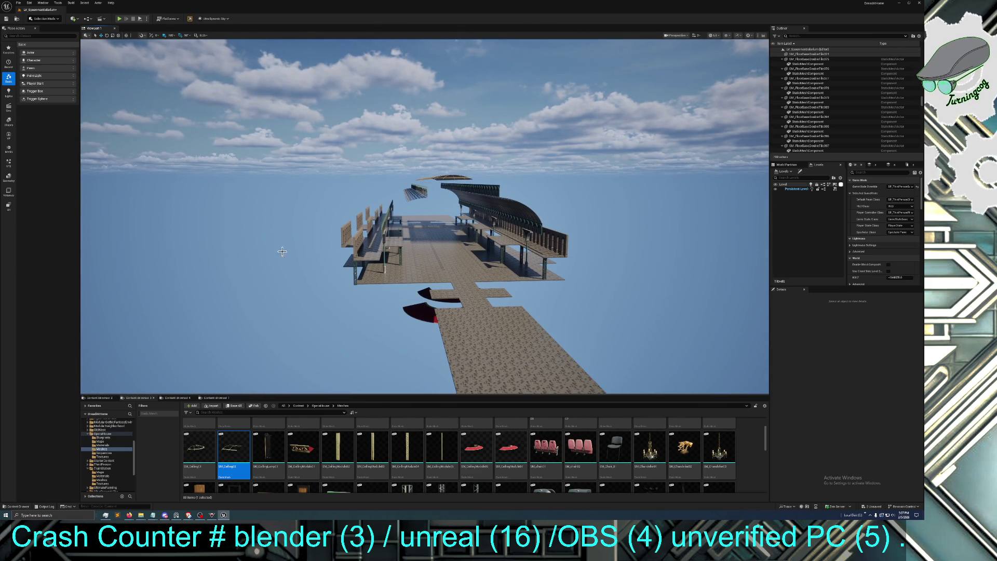
{"action": "left_click", "coordinate": [714, 36]}
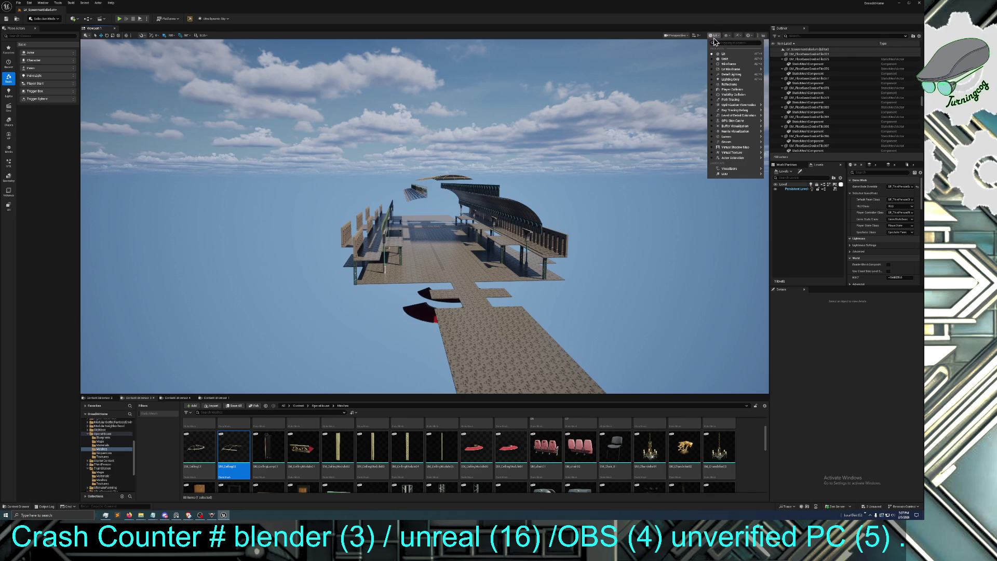
Switch the viewport to Lit Wireframe and fly down to a low side view
{"action": "left_click", "coordinate": [728, 69]}
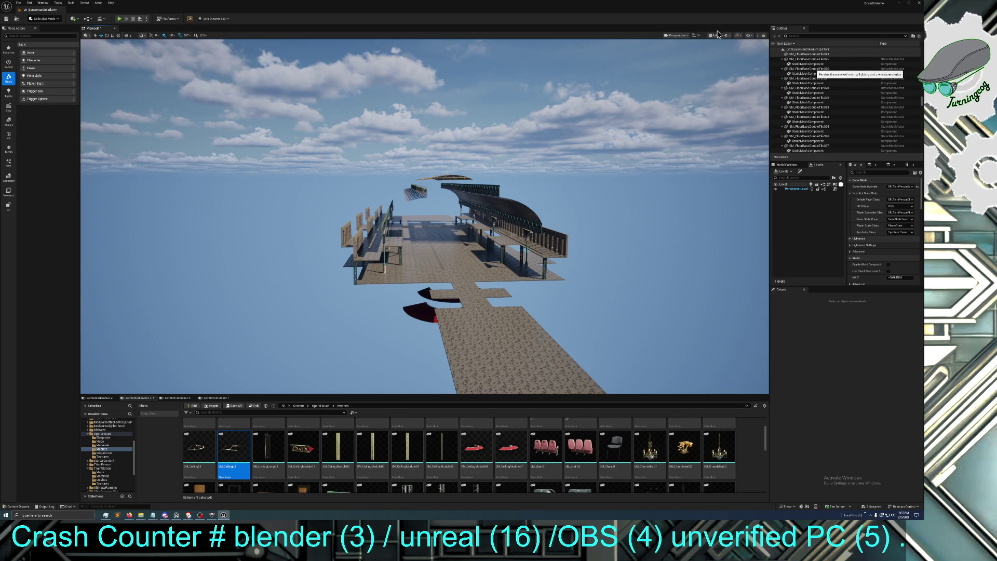
{"action": "mouse_move", "coordinate": [658, 120]}
{"action": "left_mouse_down"}
{"action": "mouse_move", "coordinate": [611, 130]}
{"action": "mouse_move", "coordinate": [607, 148]}
{"action": "mouse_move", "coordinate": [569, 144]}
{"action": "mouse_move", "coordinate": [569, 155]}
{"action": "mouse_move", "coordinate": [567, 136]}
{"action": "mouse_move", "coordinate": [567, 172]}
{"action": "mouse_move", "coordinate": [568, 130]}
{"action": "mouse_move", "coordinate": [580, 138]}
{"action": "mouse_move", "coordinate": [595, 202]}
{"action": "left_mouse_up"}
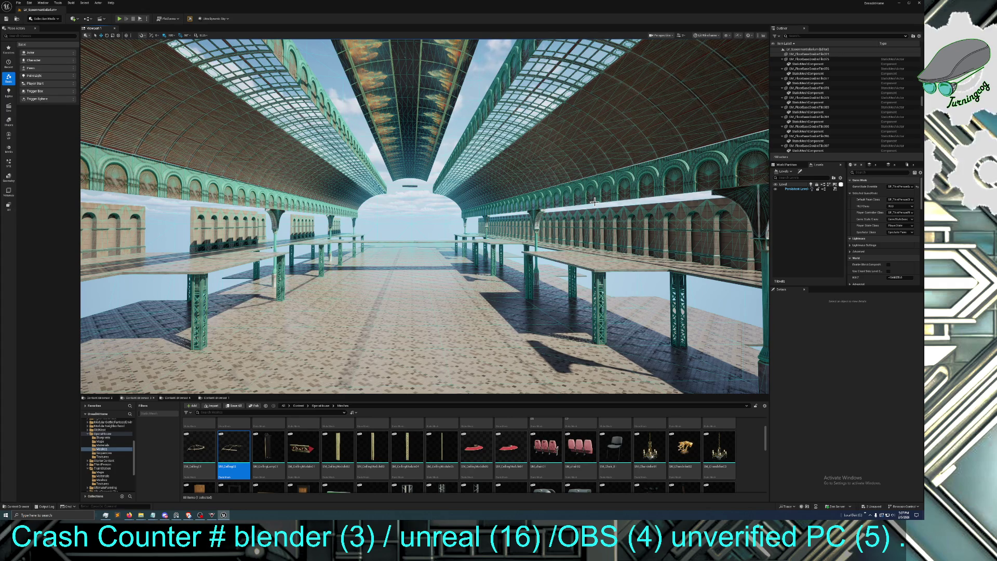
{"action": "mouse_move", "coordinate": [414, 323]}
{"action": "left_mouse_down"}
{"action": "mouse_move", "coordinate": [452, 309]}
{"action": "mouse_move", "coordinate": [470, 326]}
{"action": "mouse_move", "coordinate": [466, 301]}
{"action": "mouse_move", "coordinate": [460, 359]}
{"action": "mouse_move", "coordinate": [460, 332]}
{"action": "mouse_move", "coordinate": [431, 303]}
{"action": "mouse_move", "coordinate": [434, 332]}
{"action": "left_mouse_up"}
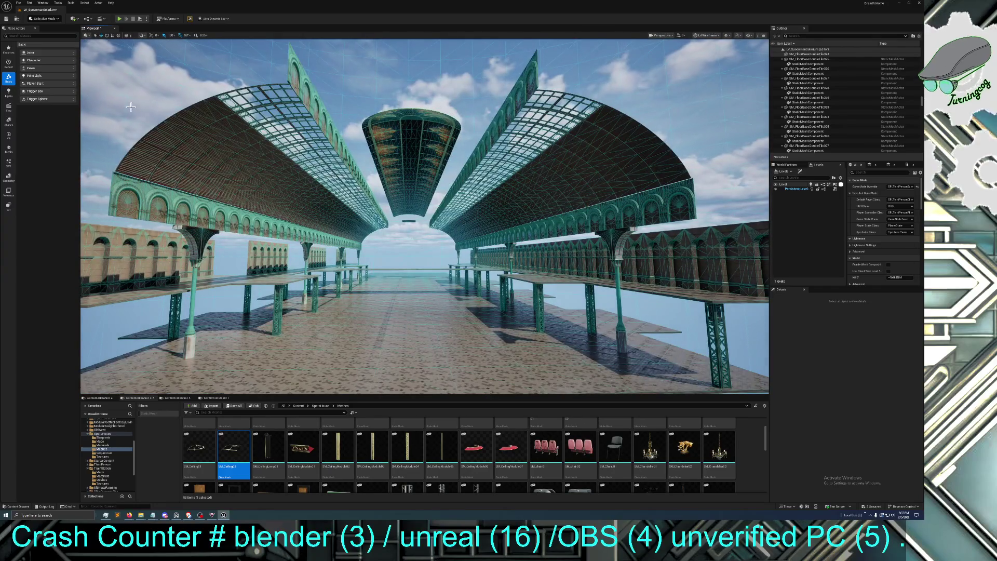
{"action": "left_click", "coordinate": [7, 19]}
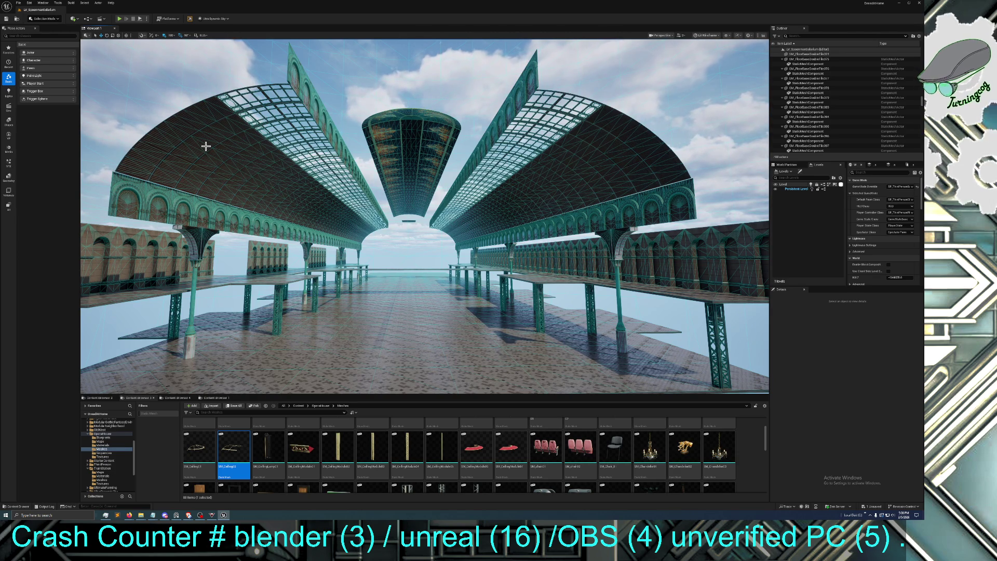
Fly through the station hall, then back out along the long tiled walkway toward the pavilion
{"action": "mouse_move", "coordinate": [238, 149]}
{"action": "left_mouse_down"}
{"action": "mouse_move", "coordinate": [254, 125]}
{"action": "mouse_move", "coordinate": [256, 154]}
{"action": "left_mouse_up"}
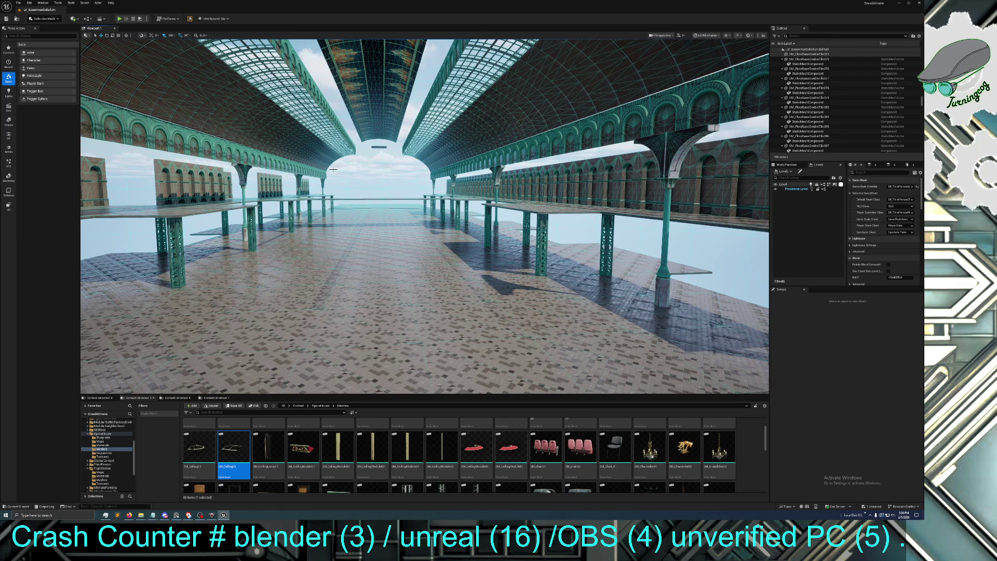
{"action": "left_click_drag", "start_coordinate": [333, 169], "coordinate": [333, 169]}
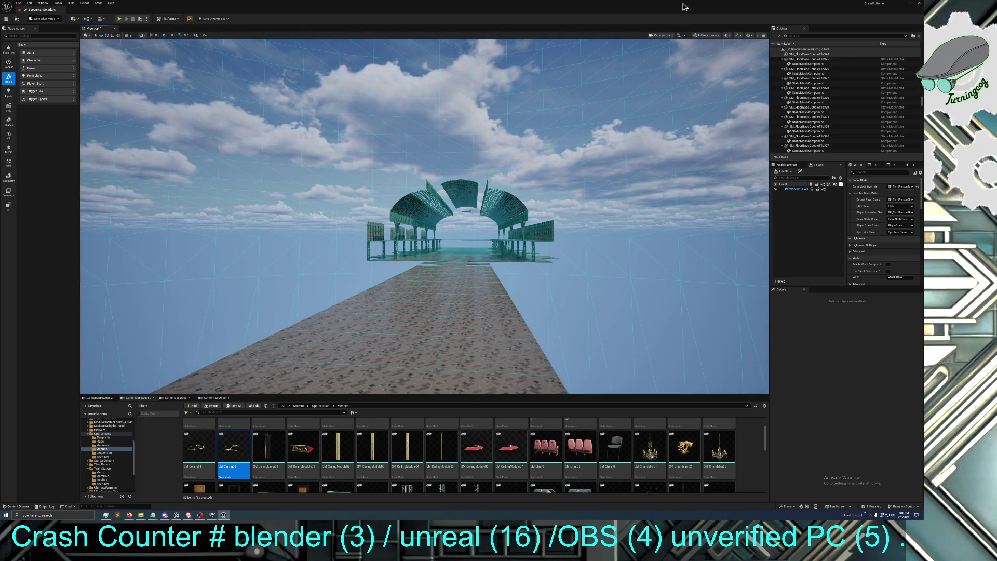
{"action": "left_click", "coordinate": [707, 36]}
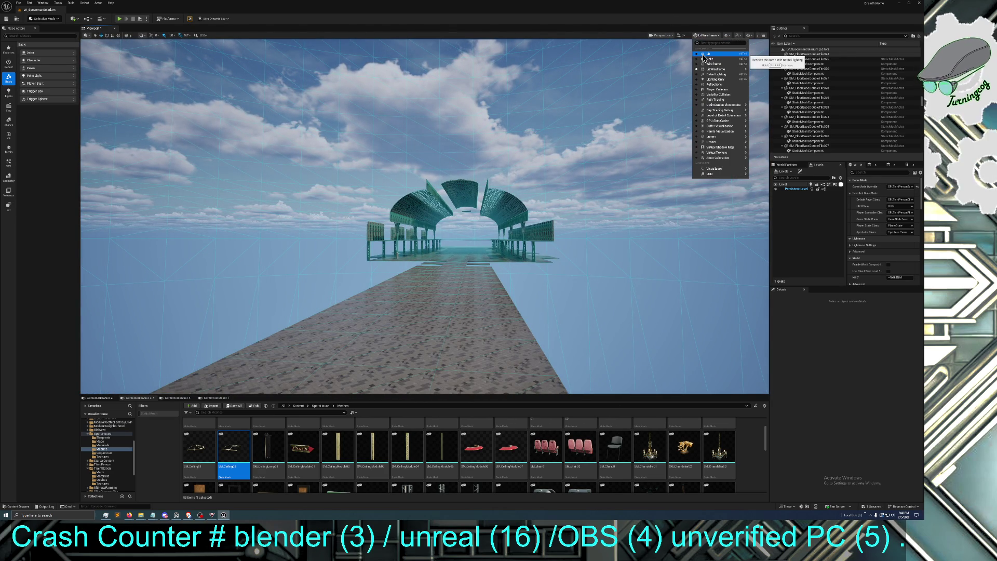
Switch to Lit view mode, fly under the painted roof, then un-maximize the editor window
{"action": "left_click", "coordinate": [704, 54]}
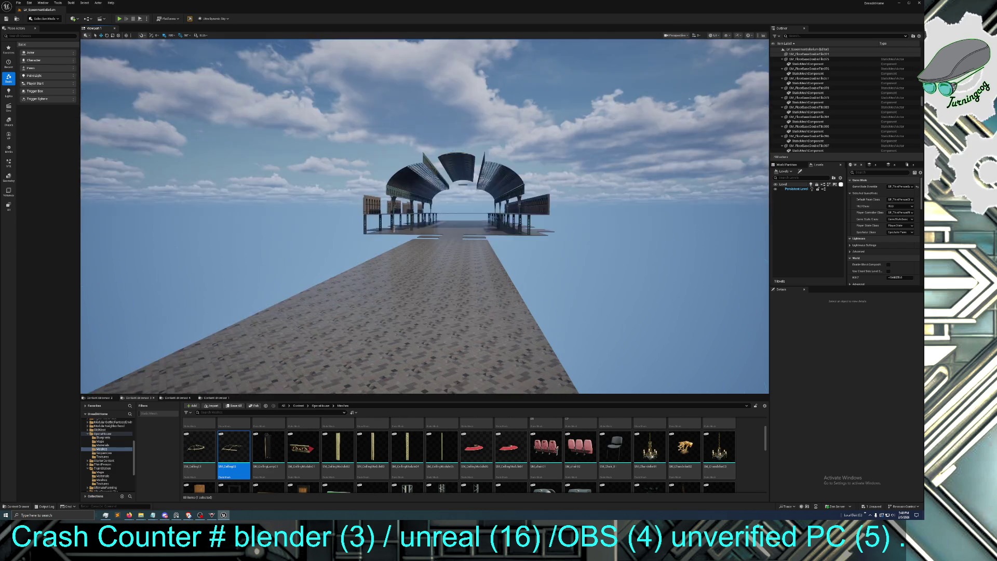
{"action": "key", "text": "w"}
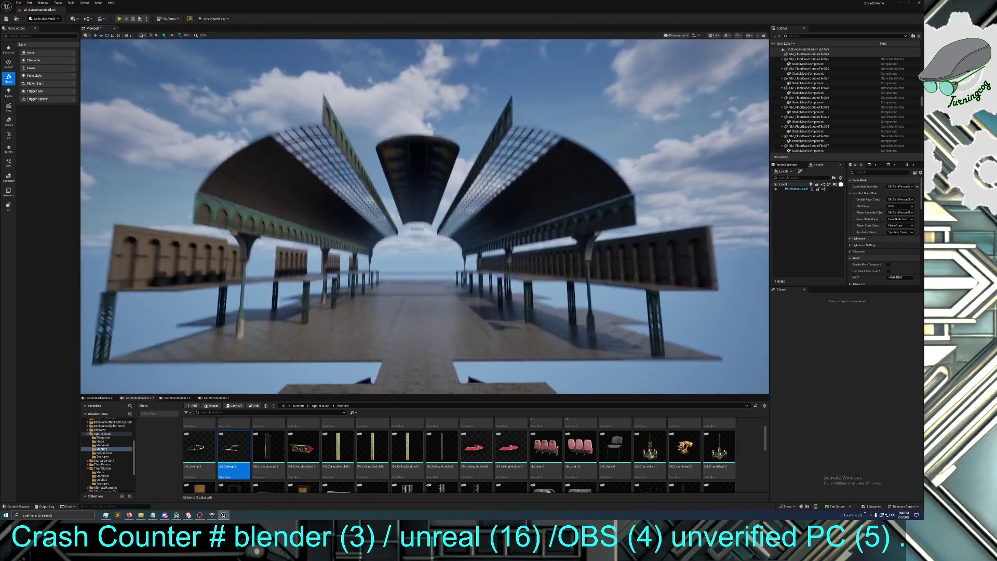
{"action": "key", "text": "w"}
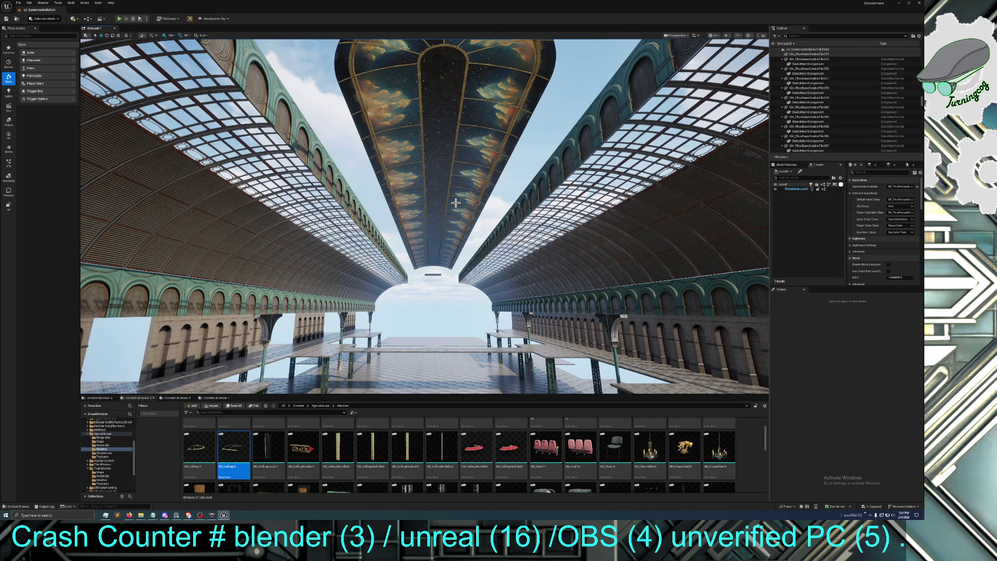
{"action": "mouse_move", "coordinate": [455, 203]}
{"action": "left_mouse_down"}
{"action": "mouse_move", "coordinate": [456, 264]}
{"action": "mouse_move", "coordinate": [461, 190]}
{"action": "mouse_move", "coordinate": [419, 190]}
{"action": "mouse_move", "coordinate": [382, 238]}
{"action": "left_mouse_up"}
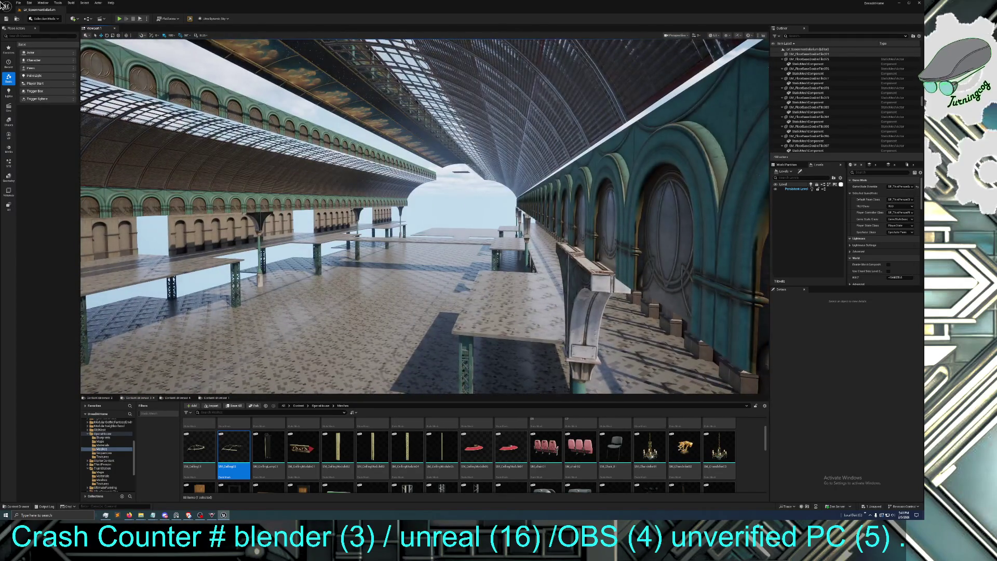
{"action": "mouse_move", "coordinate": [267, 9]}
{"action": "left_mouse_down"}
{"action": "mouse_move", "coordinate": [269, 42]}
{"action": "mouse_move", "coordinate": [374, 102]}
{"action": "mouse_move", "coordinate": [503, 97]}
{"action": "mouse_move", "coordinate": [470, 90]}
{"action": "left_mouse_up"}
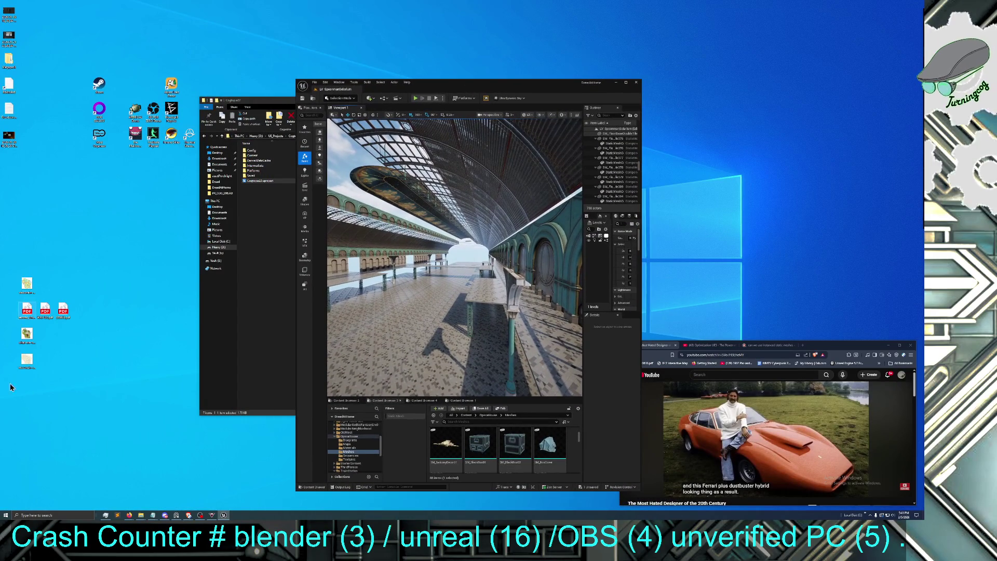
Bring the conservatory reference board to the front and make it fill the screen
{"action": "left_click", "coordinate": [177, 515]}
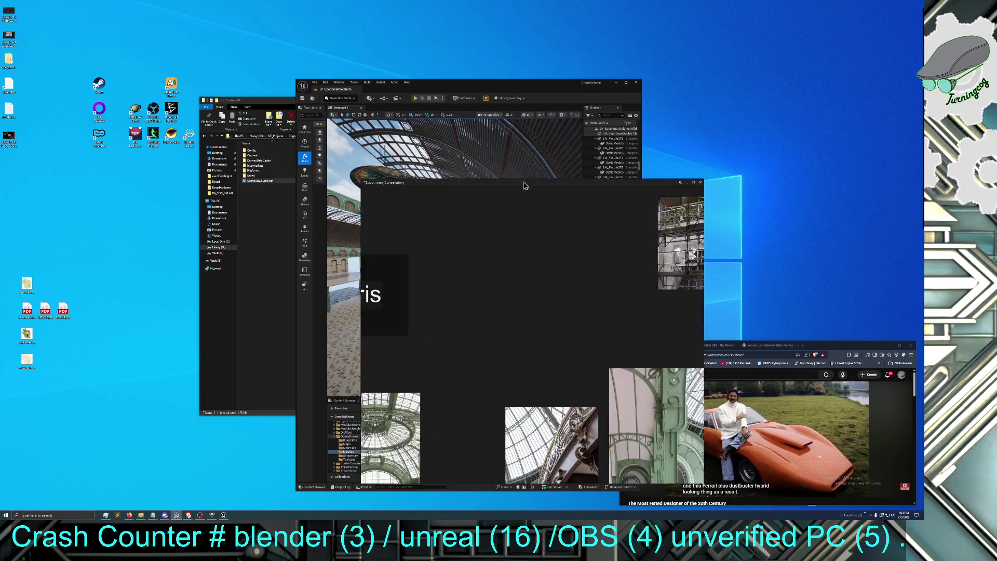
{"action": "key", "text": "ctrl+f"}
{"action": "scroll", "coordinate": [335, 220], "scroll_direction": "down", "scroll_amount": 2}
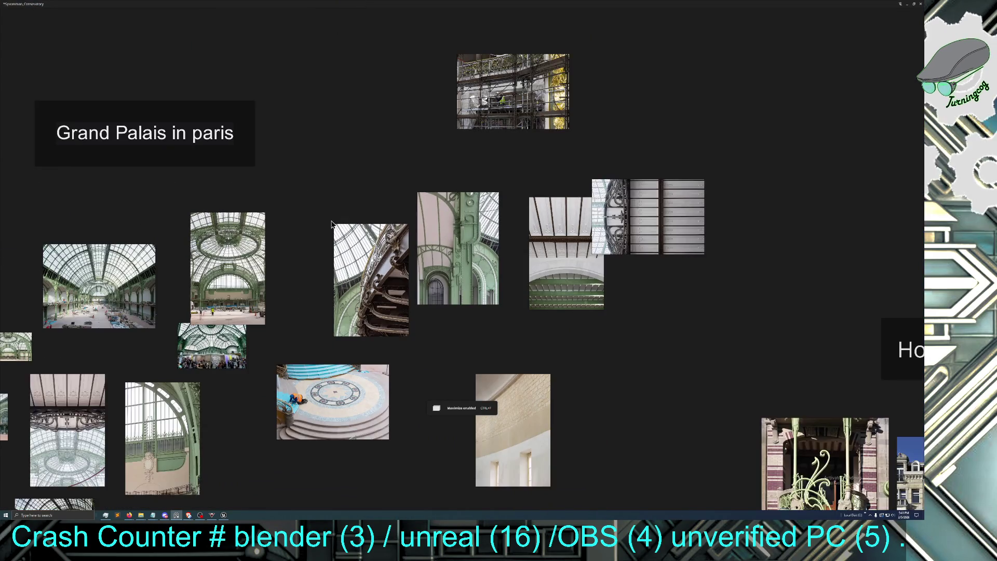
{"action": "scroll", "coordinate": [334, 220], "scroll_direction": "up", "scroll_amount": 1}
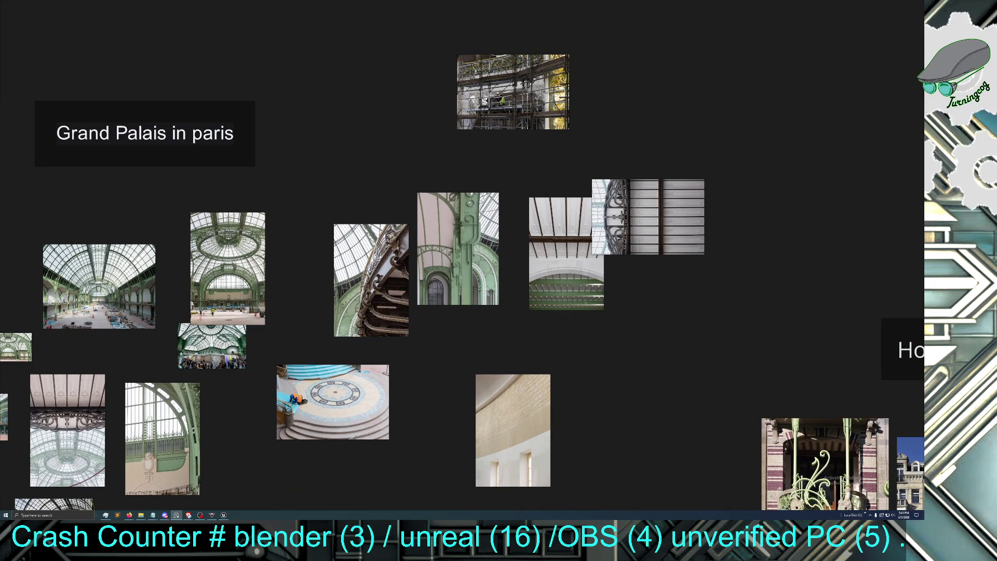
{"action": "scroll", "coordinate": [328, 299], "scroll_direction": "down", "scroll_amount": 5}
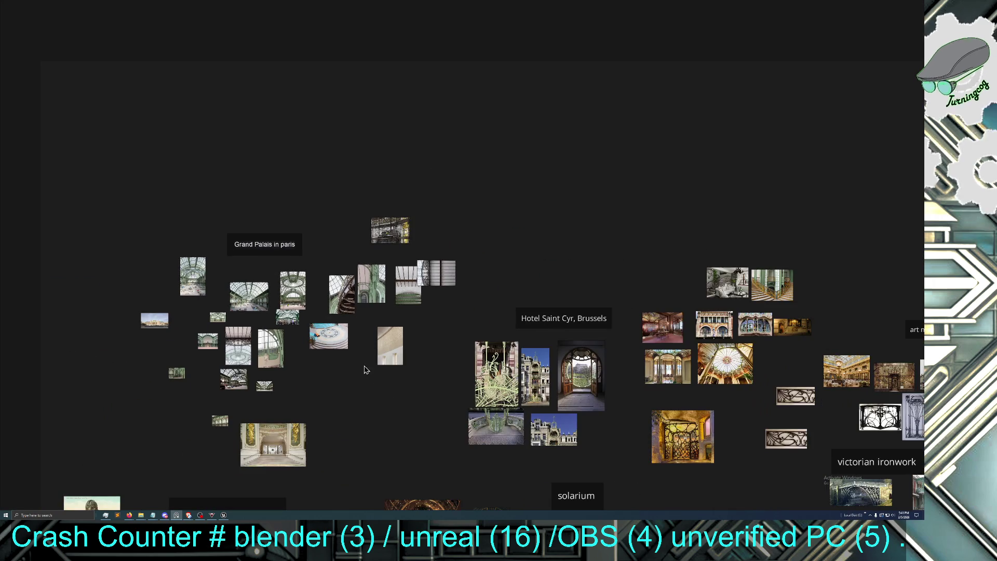
Pan the board to the observatory and glass-hall references, enlarging the ship and glass-hall images
{"action": "left_click_drag", "start_coordinate": [363, 409], "coordinate": [396, 208]}
{"action": "scroll", "coordinate": [397, 274], "scroll_direction": "up", "scroll_amount": 8}
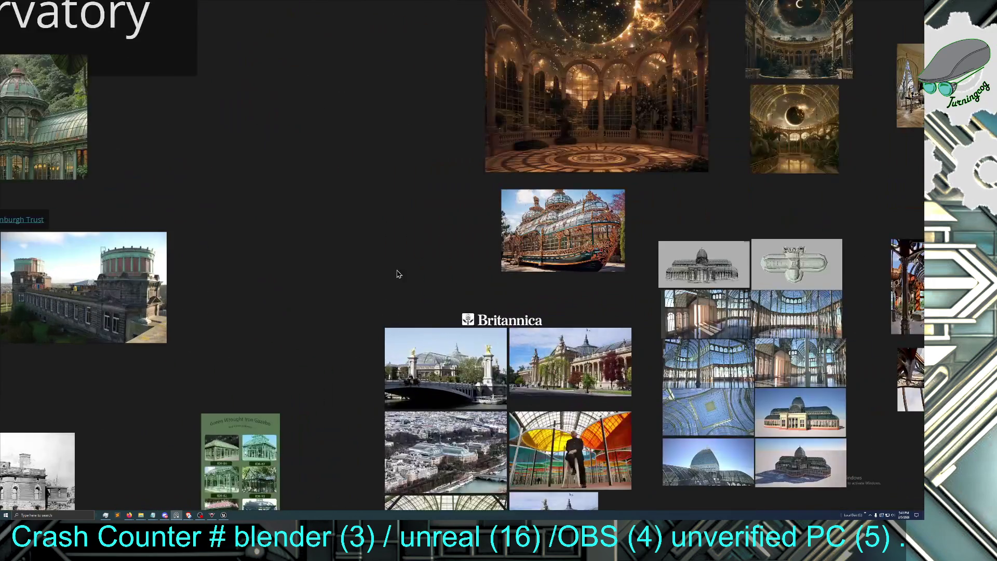
{"action": "left_click_drag", "start_coordinate": [398, 275], "coordinate": [218, 343]}
{"action": "left_click_drag", "start_coordinate": [269, 323], "coordinate": [241, 282]}
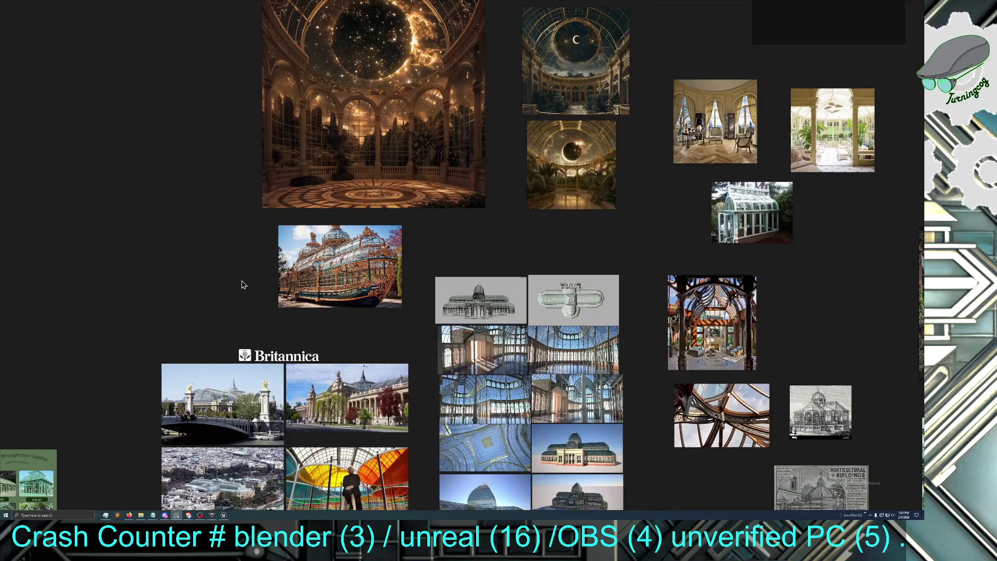
{"action": "scroll", "coordinate": [271, 328], "scroll_direction": "up", "scroll_amount": 2}
{"action": "mouse_move", "coordinate": [399, 326]}
{"action": "left_mouse_down"}
{"action": "mouse_move", "coordinate": [286, 276]}
{"action": "mouse_move", "coordinate": [329, 291]}
{"action": "mouse_move", "coordinate": [292, 259]}
{"action": "left_mouse_up"}
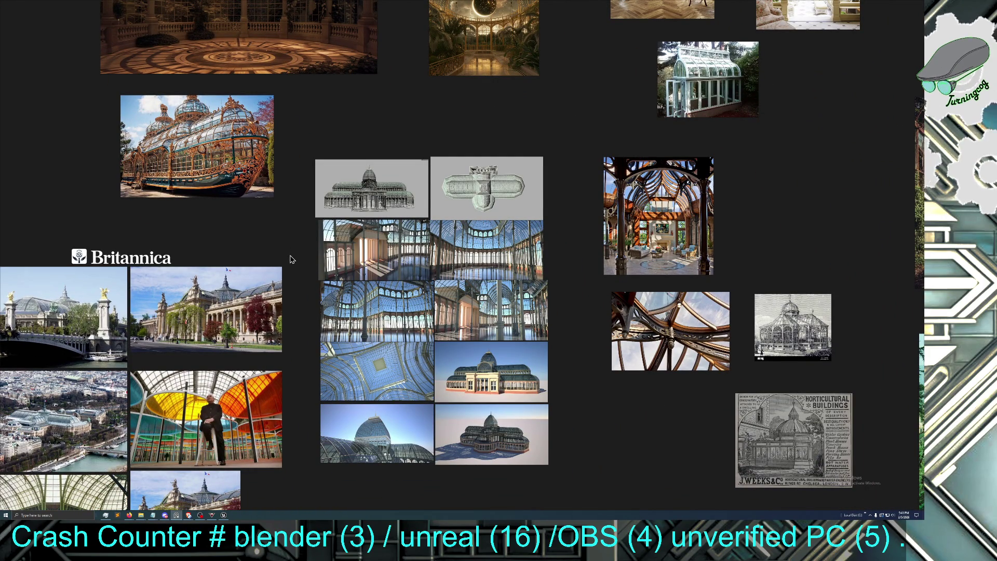
{"action": "left_click_drag", "start_coordinate": [291, 260], "coordinate": [267, 256]}
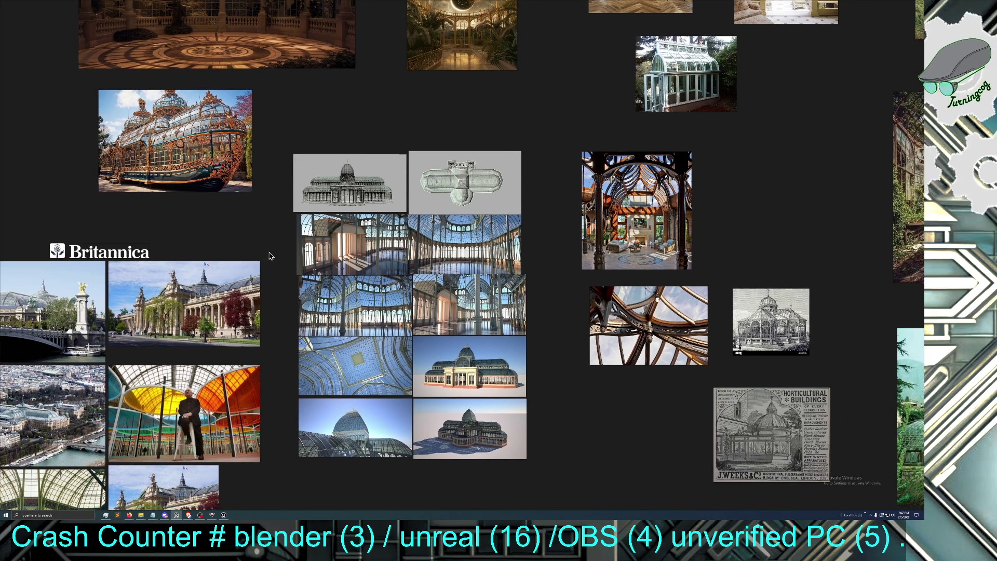
Zoom around the glass-hall images, then return the board to a small window
{"action": "scroll", "coordinate": [296, 315], "scroll_direction": "up", "scroll_amount": 2}
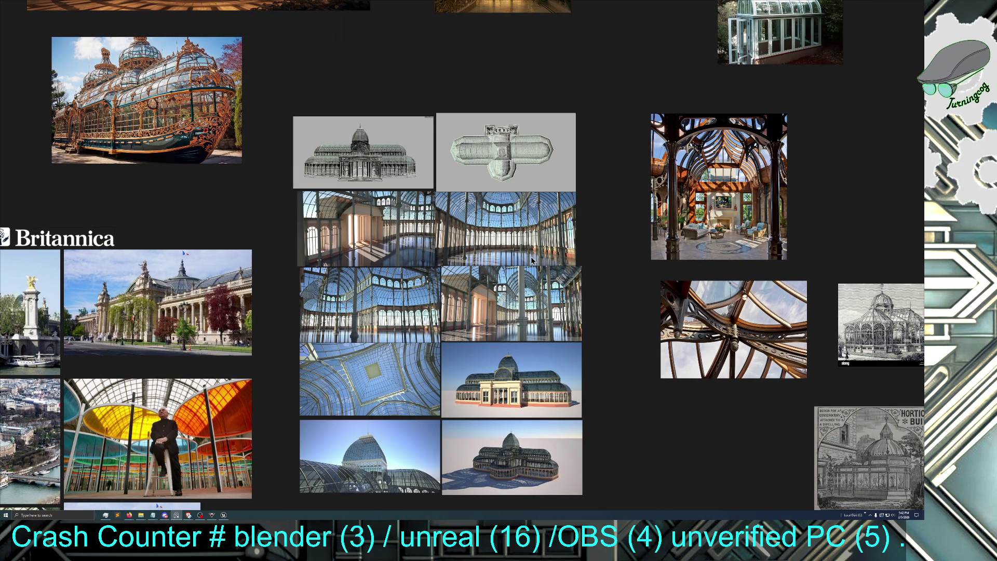
{"action": "scroll", "coordinate": [513, 269], "scroll_direction": "down", "scroll_amount": 1}
{"action": "scroll", "coordinate": [514, 272], "scroll_direction": "down", "scroll_amount": 1}
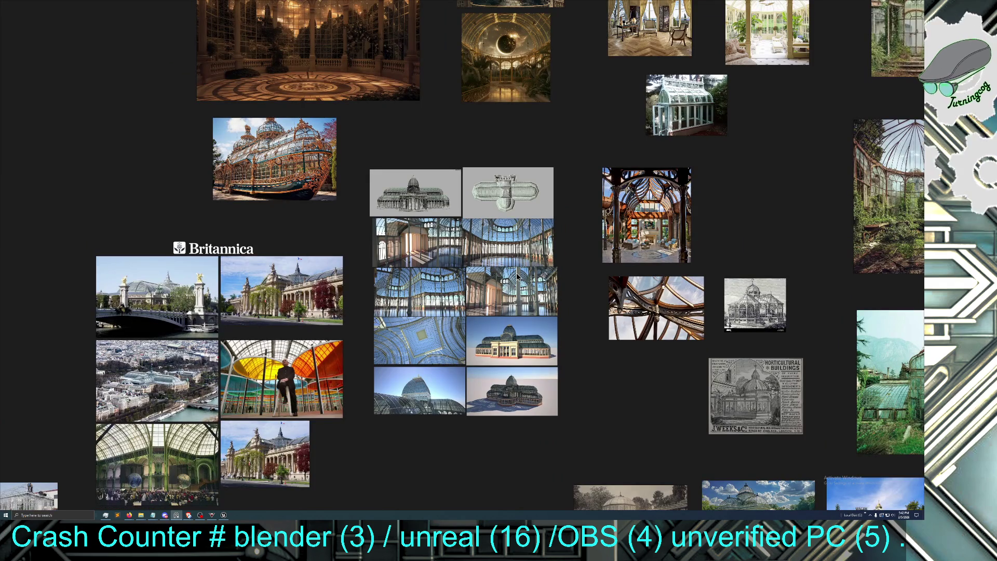
{"action": "scroll", "coordinate": [505, 290], "scroll_direction": "up", "scroll_amount": 2}
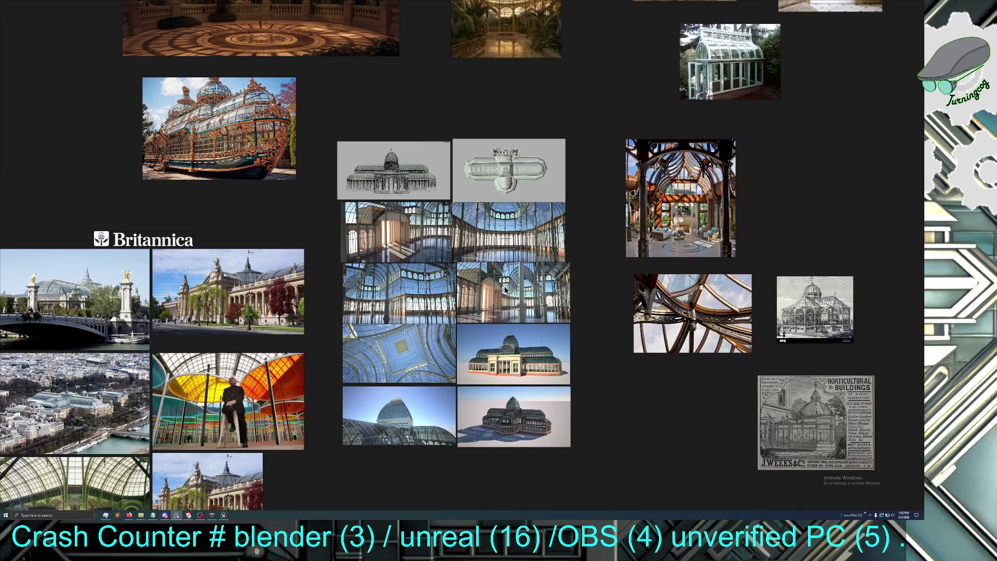
{"action": "scroll", "coordinate": [493, 294], "scroll_direction": "up", "scroll_amount": 1}
{"action": "scroll", "coordinate": [492, 291], "scroll_direction": "down", "scroll_amount": 2}
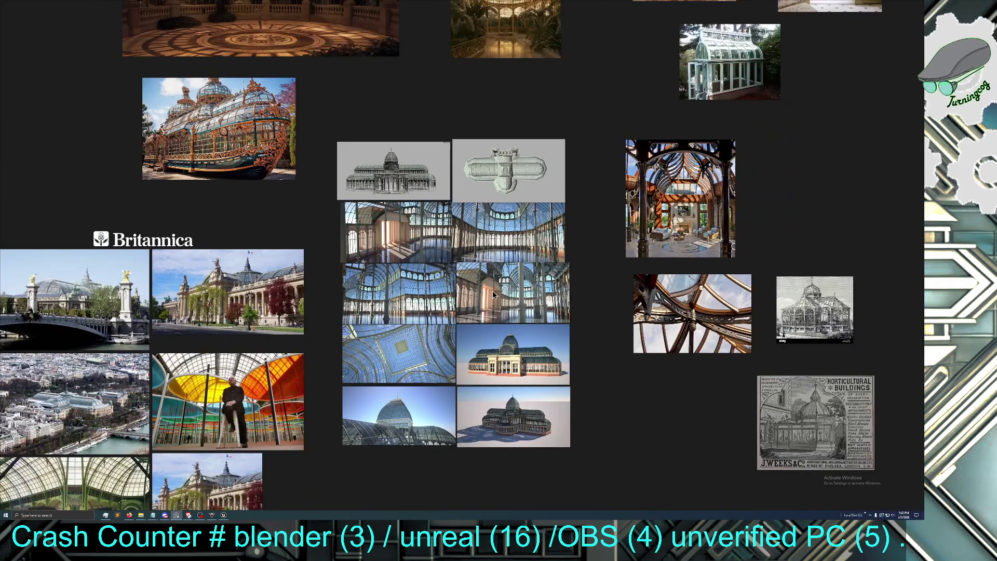
{"action": "left_click_drag", "start_coordinate": [492, 291], "coordinate": [515, 246]}
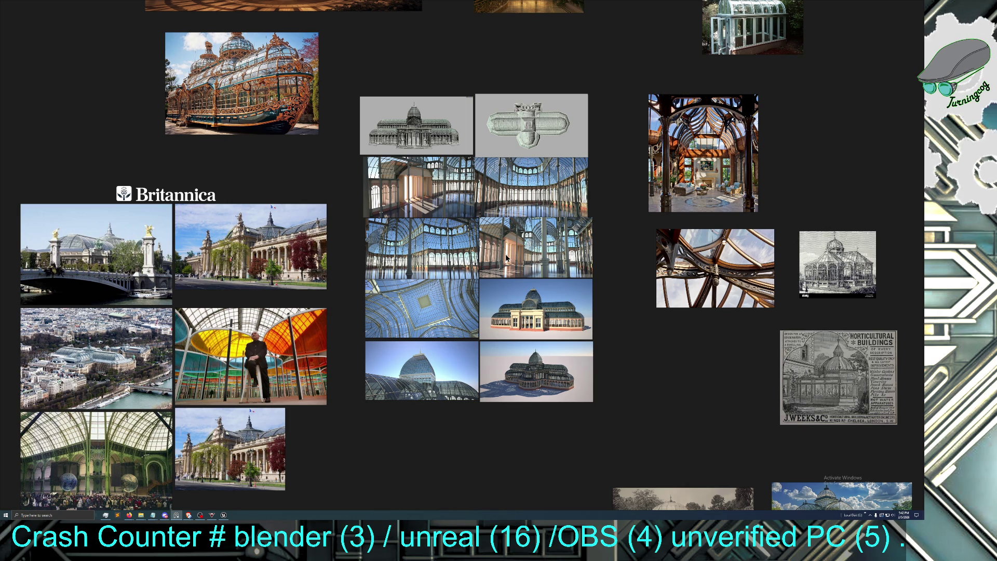
{"action": "key", "text": "ctrl+f"}
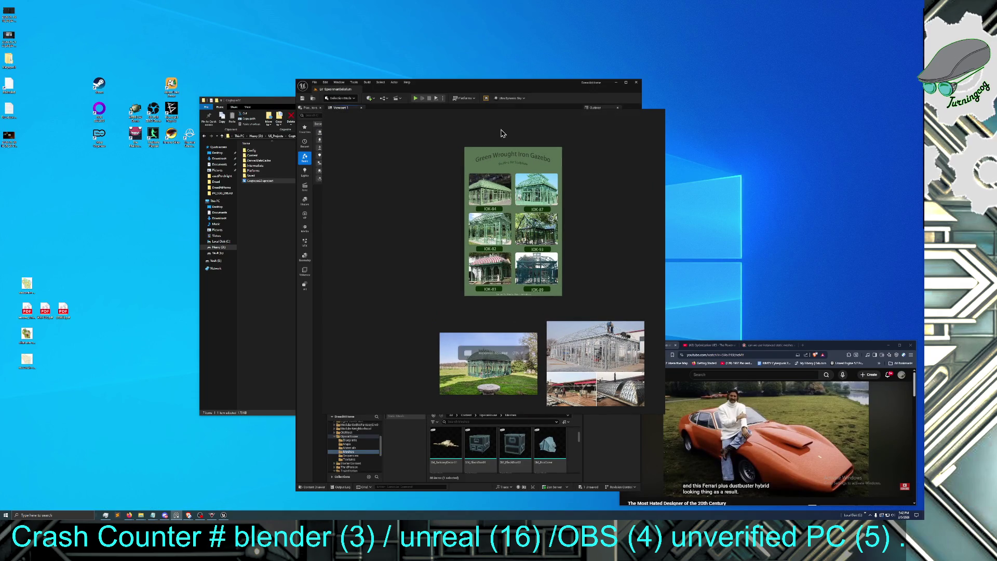
Reposition the PureRef window, then go full screen and zoom toward the sky walk references
{"action": "left_click_drag", "start_coordinate": [548, 120], "coordinate": [451, 5]}
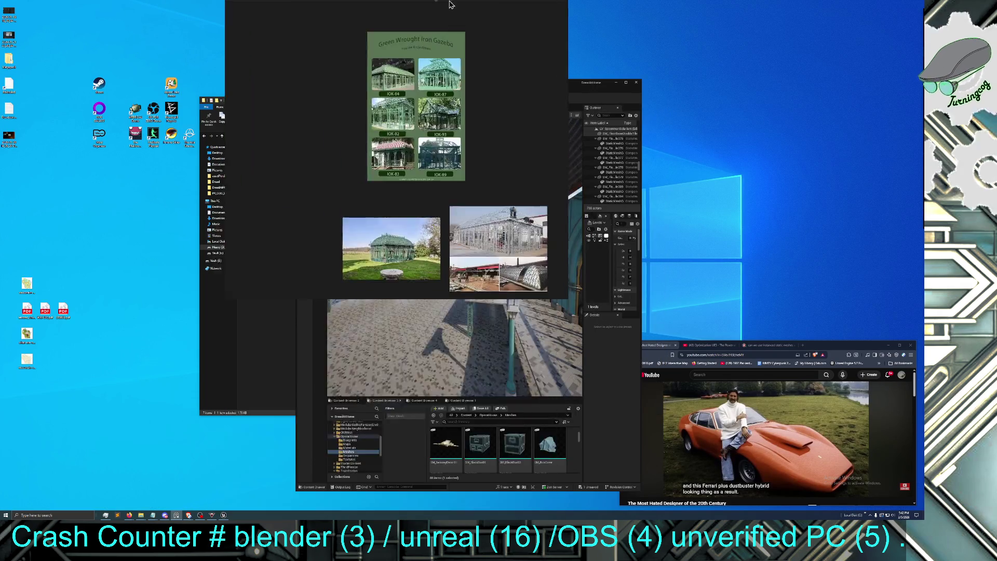
{"action": "key", "text": "ctrl+f"}
{"action": "scroll", "coordinate": [421, 365], "scroll_direction": "down", "scroll_amount": 5}
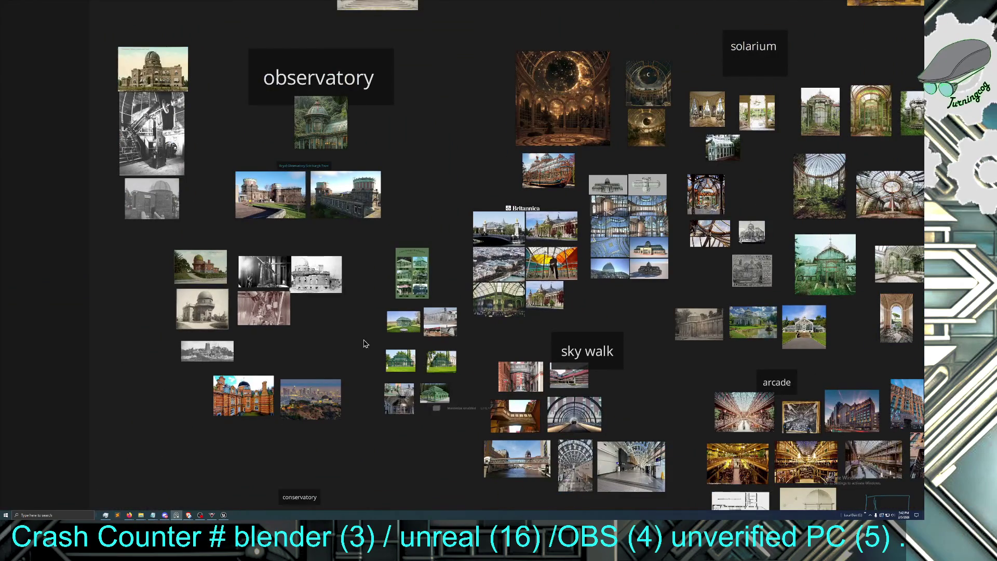
{"action": "key", "text": "ctrl+f"}
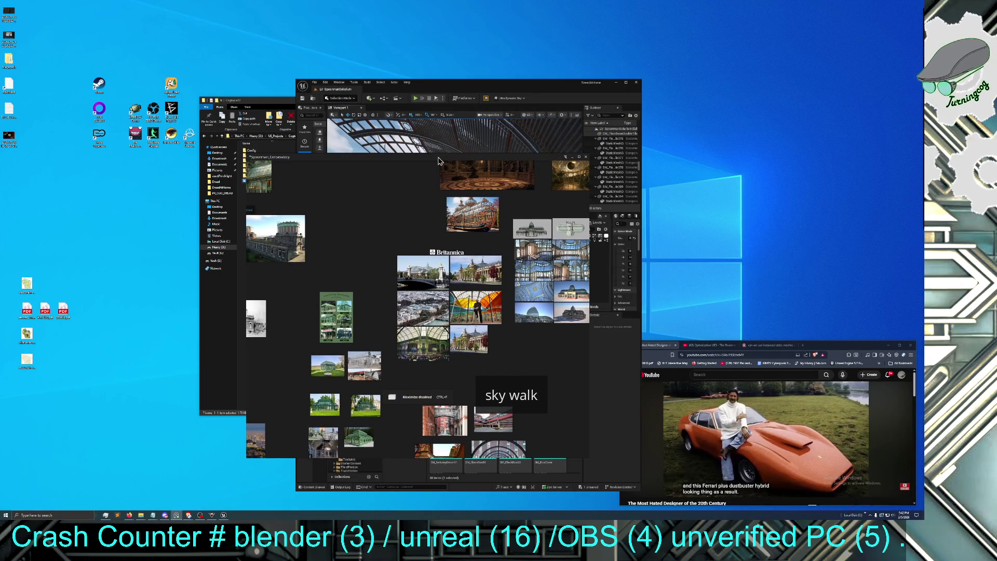
{"action": "left_click_drag", "start_coordinate": [466, 164], "coordinate": [457, 6]}
{"action": "key", "text": "ctrl+f"}
{"action": "scroll", "coordinate": [409, 265], "scroll_direction": "up", "scroll_amount": 3}
{"action": "scroll", "coordinate": [410, 265], "scroll_direction": "up", "scroll_amount": 1}
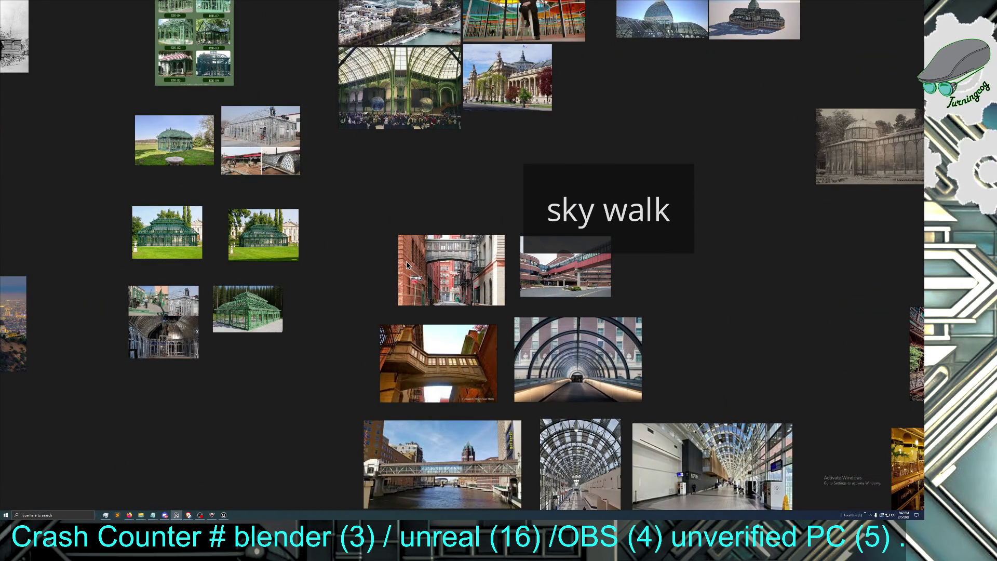
Centre the sky walk images and then the glass palace image grid
{"action": "mouse_move", "coordinate": [382, 275]}
{"action": "left_mouse_down"}
{"action": "mouse_move", "coordinate": [343, 283]}
{"action": "mouse_move", "coordinate": [405, 225]}
{"action": "mouse_move", "coordinate": [338, 276]}
{"action": "mouse_move", "coordinate": [370, 287]}
{"action": "mouse_move", "coordinate": [358, 294]}
{"action": "left_mouse_up"}
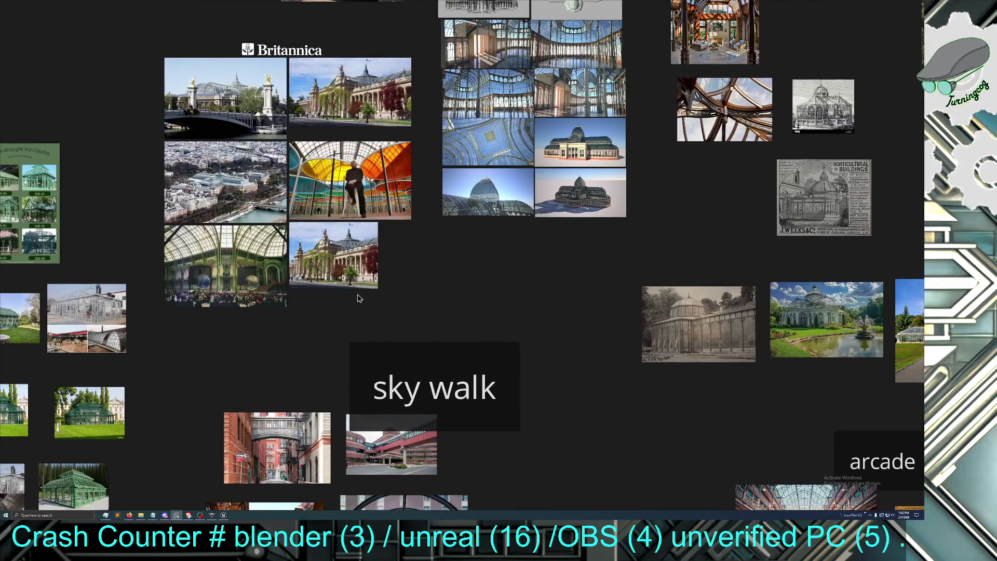
{"action": "left_click_drag", "start_coordinate": [449, 286], "coordinate": [435, 345]}
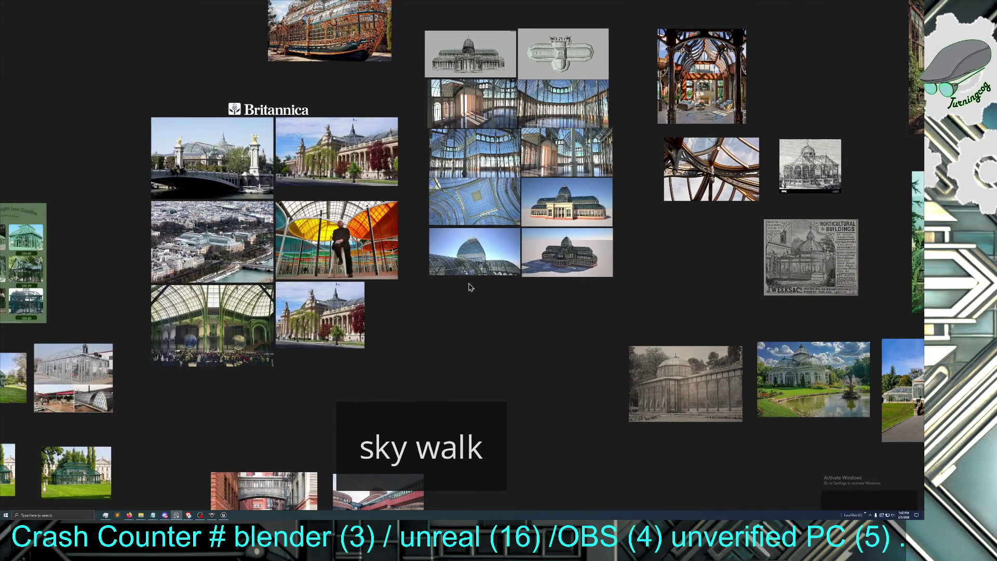
{"action": "left_click_drag", "start_coordinate": [468, 285], "coordinate": [401, 367]}
{"action": "scroll", "coordinate": [401, 368], "scroll_direction": "down", "scroll_amount": 2}
{"action": "scroll", "coordinate": [422, 227], "scroll_direction": "up", "scroll_amount": 5}
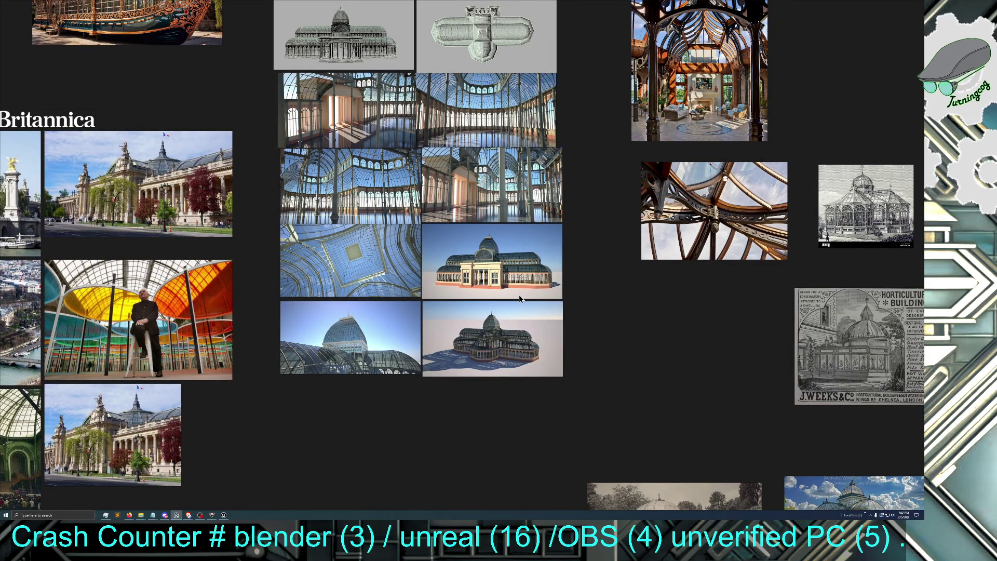
{"action": "scroll", "coordinate": [486, 331], "scroll_direction": "down", "scroll_amount": 3}
Pan past the conservatory images to the victorian and art nouveau ironwork groups
{"action": "mouse_move", "coordinate": [579, 315]}
{"action": "left_mouse_down"}
{"action": "mouse_move", "coordinate": [374, 339]}
{"action": "mouse_move", "coordinate": [197, 395]}
{"action": "left_mouse_up"}
{"action": "mouse_move", "coordinate": [720, 156]}
{"action": "left_mouse_down"}
{"action": "mouse_move", "coordinate": [390, 278]}
{"action": "mouse_move", "coordinate": [230, 399]}
{"action": "left_mouse_up"}
{"action": "left_click_drag", "start_coordinate": [675, 208], "coordinate": [241, 336]}
{"action": "mouse_move", "coordinate": [243, 29]}
{"action": "left_mouse_down"}
{"action": "mouse_move", "coordinate": [236, 192]}
{"action": "mouse_move", "coordinate": [332, 301]}
{"action": "mouse_move", "coordinate": [409, 294]}
{"action": "left_mouse_up"}
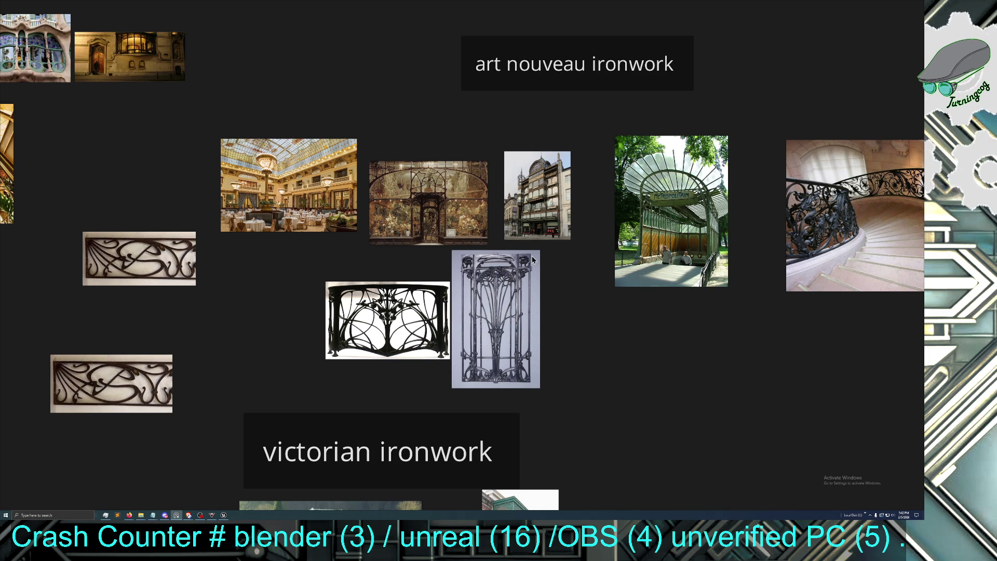
{"action": "key", "text": "alt+Tab"}
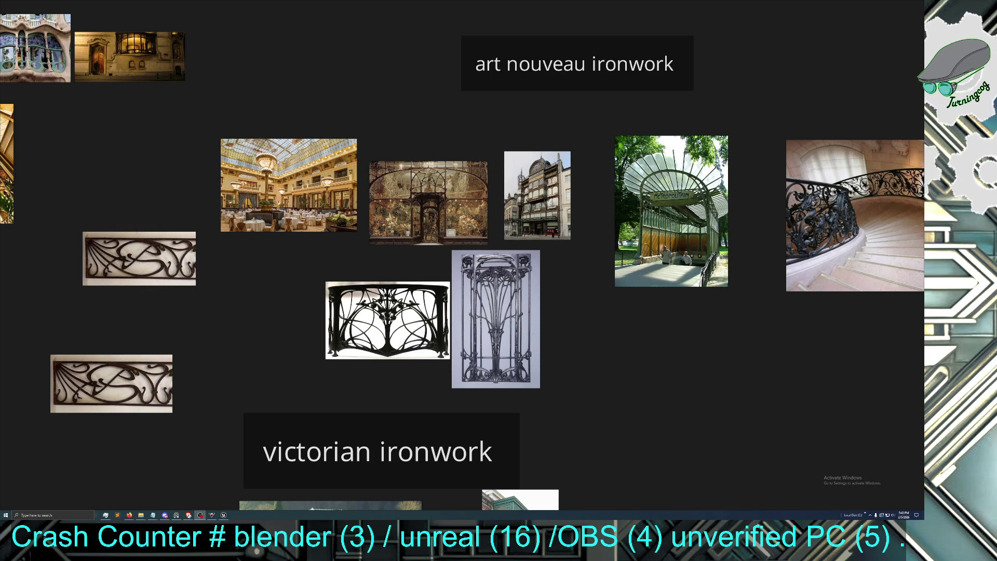
{"action": "scroll", "coordinate": [554, 400], "scroll_direction": "down", "scroll_amount": 4}
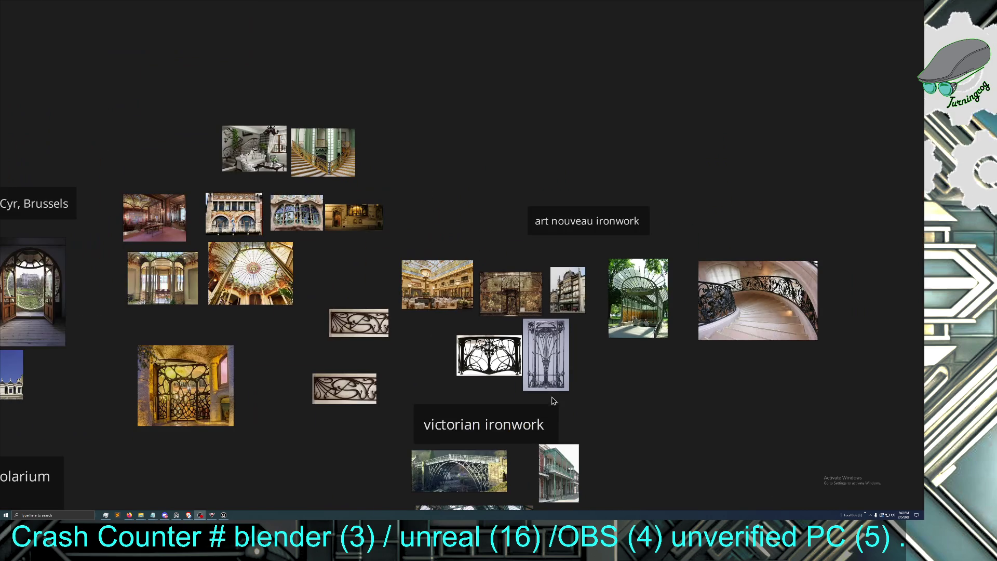
Pan around the zoomed-out board and its sketches, then zoom in on the arcade group
{"action": "left_click_drag", "start_coordinate": [427, 438], "coordinate": [597, 347]}
{"action": "scroll", "coordinate": [452, 378], "scroll_direction": "down", "scroll_amount": 5}
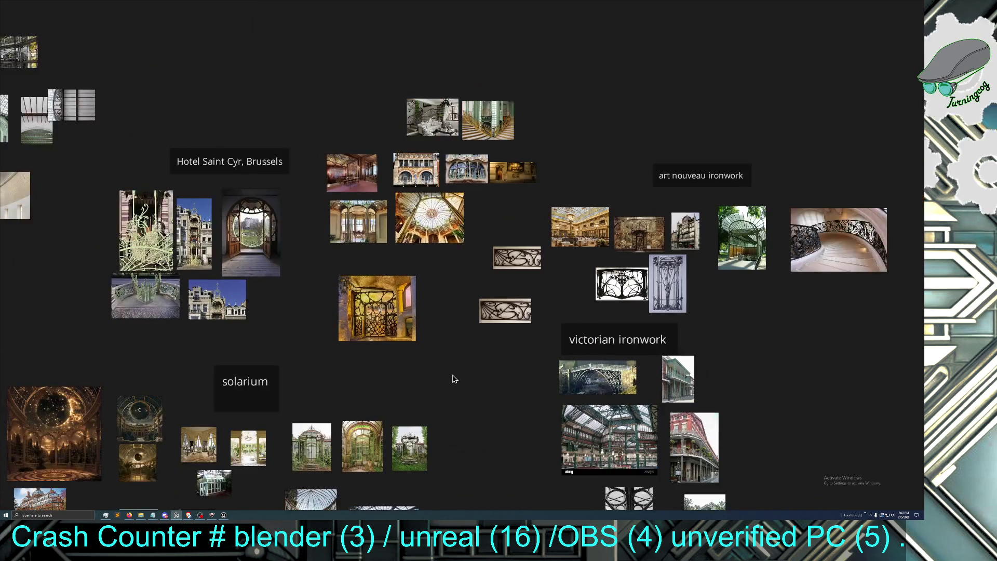
{"action": "left_click_drag", "start_coordinate": [452, 379], "coordinate": [439, 316]}
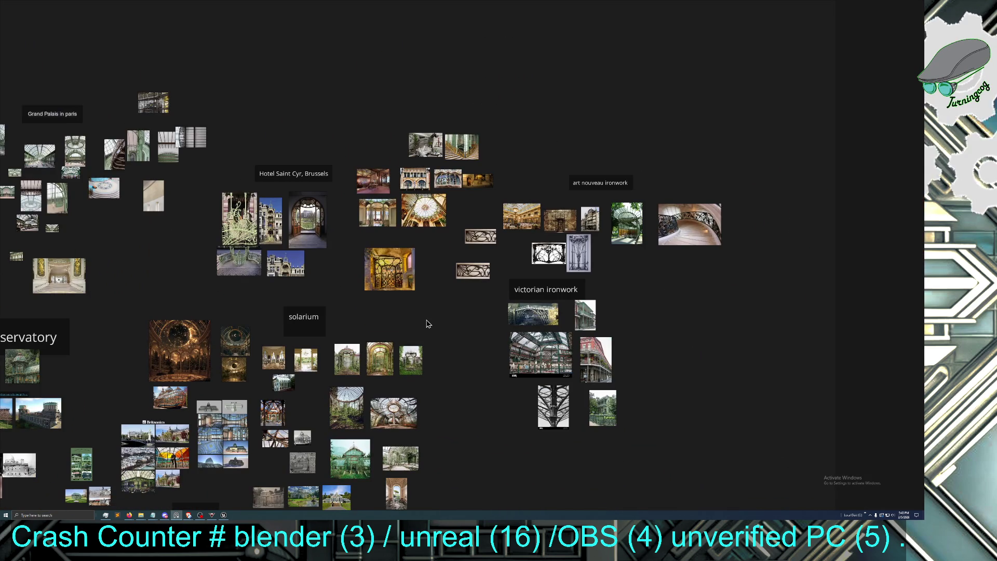
{"action": "scroll", "coordinate": [426, 325], "scroll_direction": "down", "scroll_amount": 3}
{"action": "left_click_drag", "start_coordinate": [434, 372], "coordinate": [438, 263]}
{"action": "scroll", "coordinate": [440, 330], "scroll_direction": "up", "scroll_amount": 2}
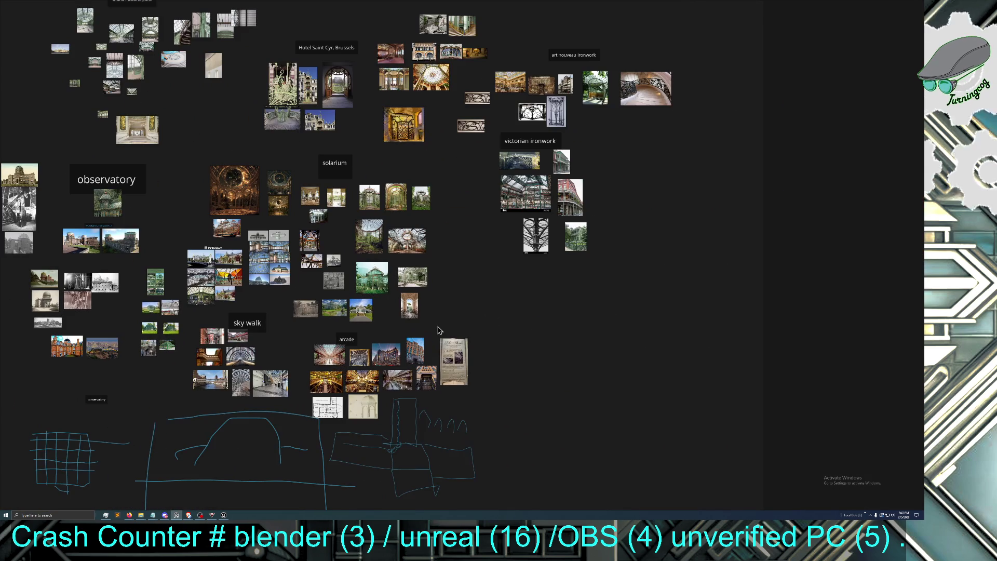
{"action": "left_click_drag", "start_coordinate": [439, 330], "coordinate": [541, 306]}
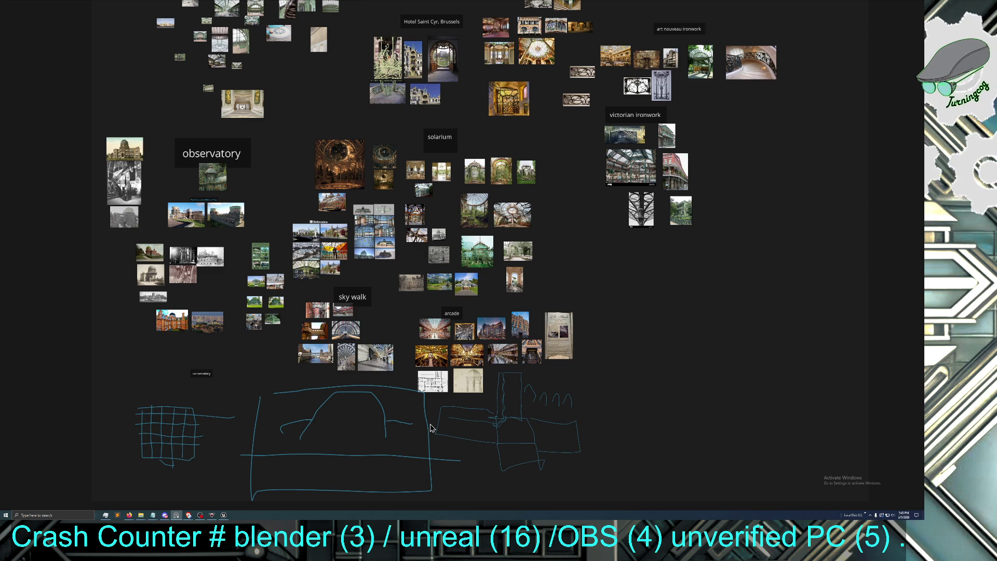
{"action": "scroll", "coordinate": [434, 421], "scroll_direction": "up", "scroll_amount": 3}
{"action": "scroll", "coordinate": [473, 354], "scroll_direction": "up", "scroll_amount": 4}
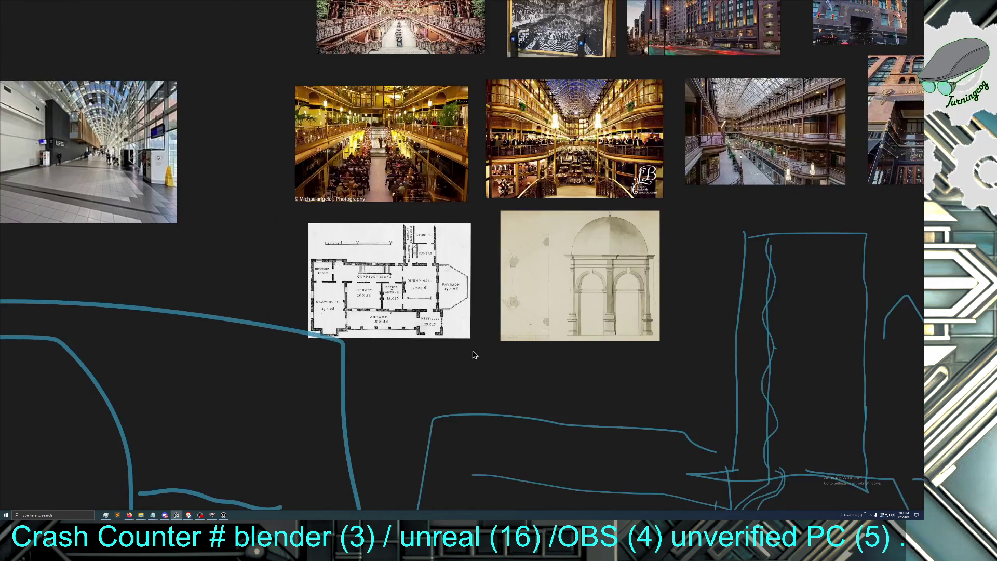
Zoom in and out over the arcade group
{"action": "scroll", "coordinate": [430, 435], "scroll_direction": "up", "scroll_amount": 2}
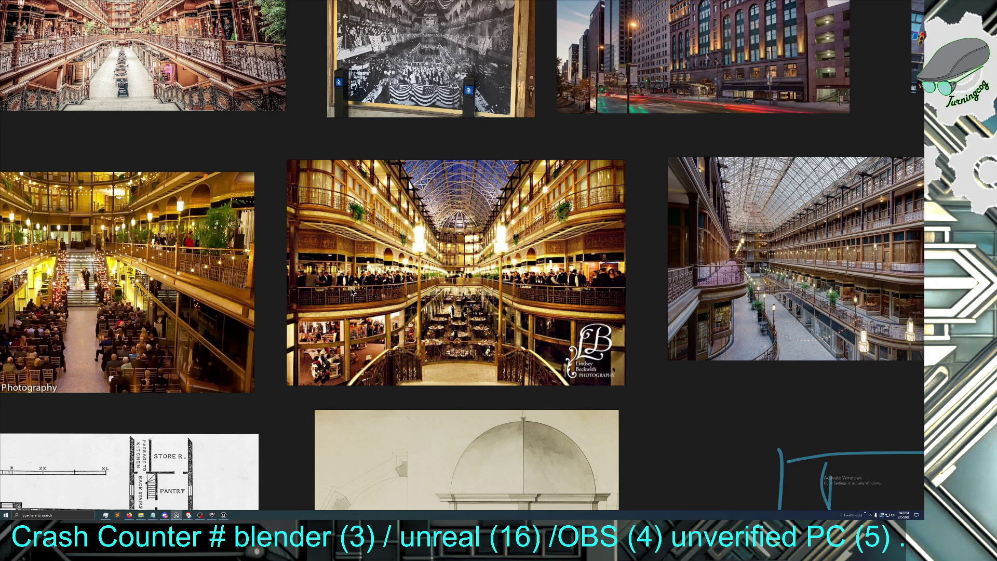
{"action": "scroll", "coordinate": [352, 293], "scroll_direction": "down", "scroll_amount": 4}
{"action": "scroll", "coordinate": [329, 313], "scroll_direction": "down", "scroll_amount": 5}
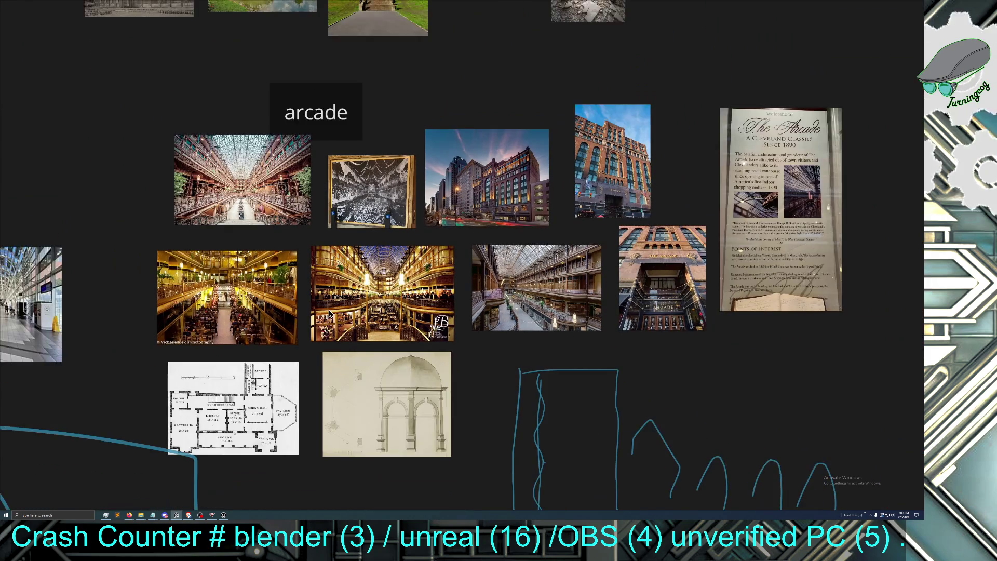
{"action": "scroll", "coordinate": [497, 353], "scroll_direction": "up", "scroll_amount": 2}
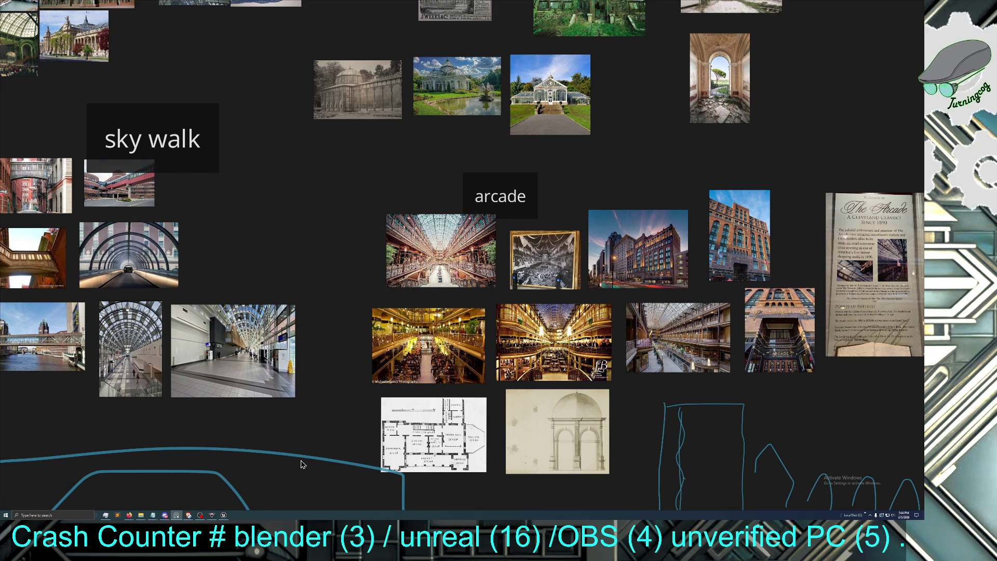
{"action": "scroll", "coordinate": [305, 467], "scroll_direction": "down", "scroll_amount": 2}
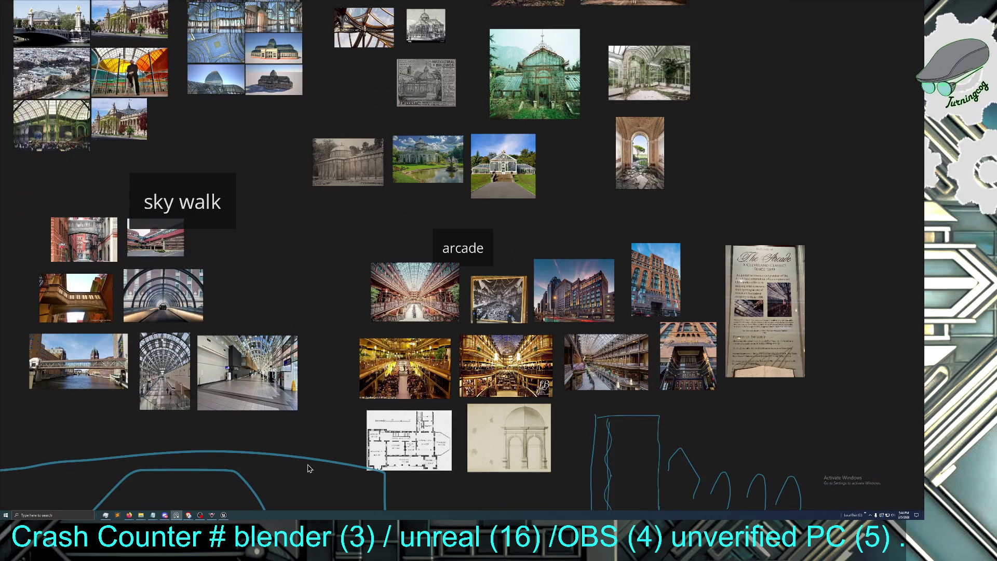
Pan to the sky walk group and enlarge its photos
{"action": "mouse_move", "coordinate": [299, 377]}
{"action": "left_mouse_down"}
{"action": "mouse_move", "coordinate": [337, 395]}
{"action": "mouse_move", "coordinate": [377, 370]}
{"action": "mouse_move", "coordinate": [521, 416]}
{"action": "mouse_move", "coordinate": [535, 385]}
{"action": "left_mouse_up"}
{"action": "scroll", "coordinate": [425, 436], "scroll_direction": "up", "scroll_amount": 3}
{"action": "scroll", "coordinate": [426, 439], "scroll_direction": "up", "scroll_amount": 2}
{"action": "left_click_drag", "start_coordinate": [373, 423], "coordinate": [450, 407]}
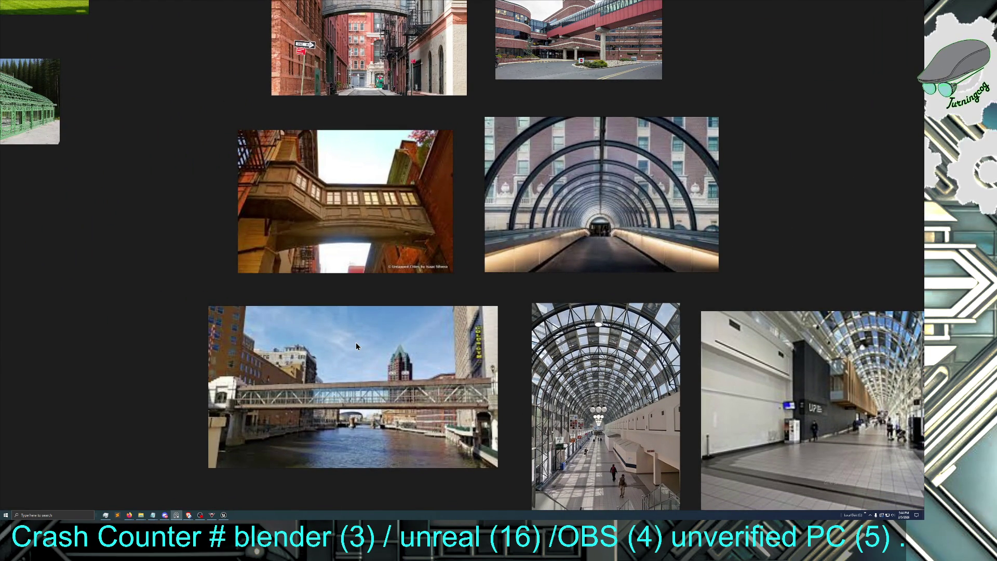
{"action": "scroll", "coordinate": [423, 319], "scroll_direction": "down", "scroll_amount": 5}
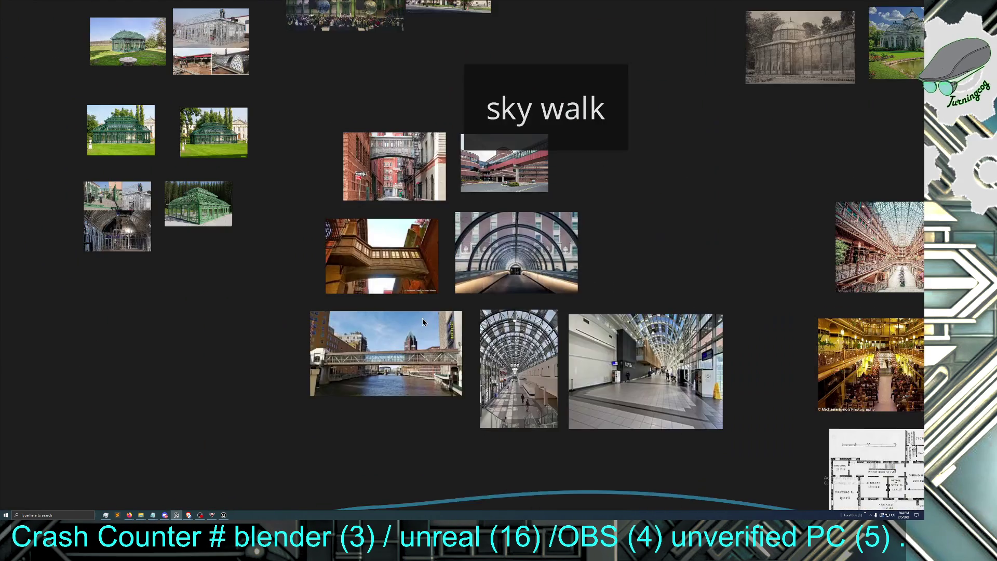
{"action": "scroll", "coordinate": [379, 319], "scroll_direction": "down", "scroll_amount": 2}
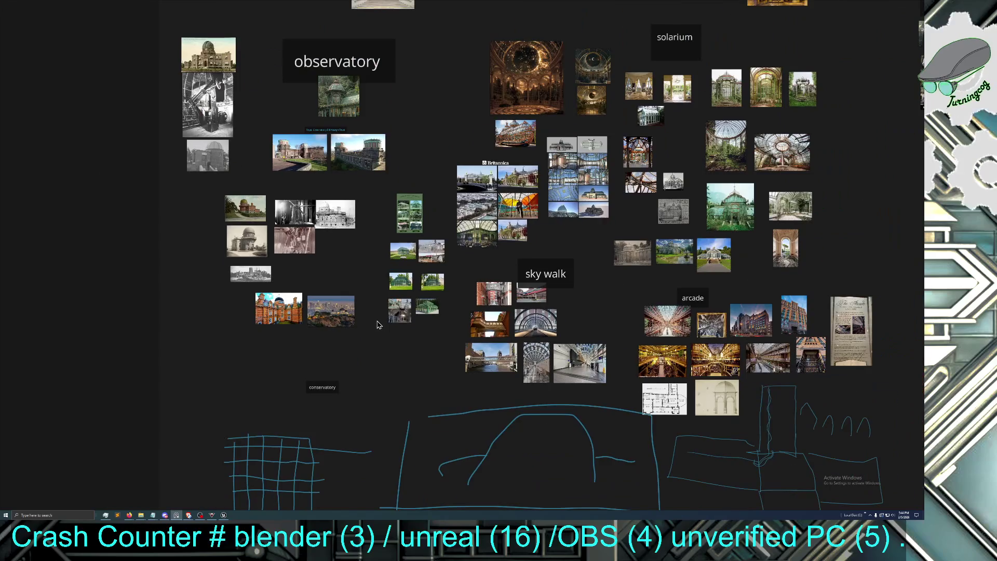
Move on through the observatory group to the Hotel Saint Cyr group
{"action": "left_click_drag", "start_coordinate": [379, 313], "coordinate": [347, 375]}
{"action": "scroll", "coordinate": [340, 356], "scroll_direction": "up", "scroll_amount": 1}
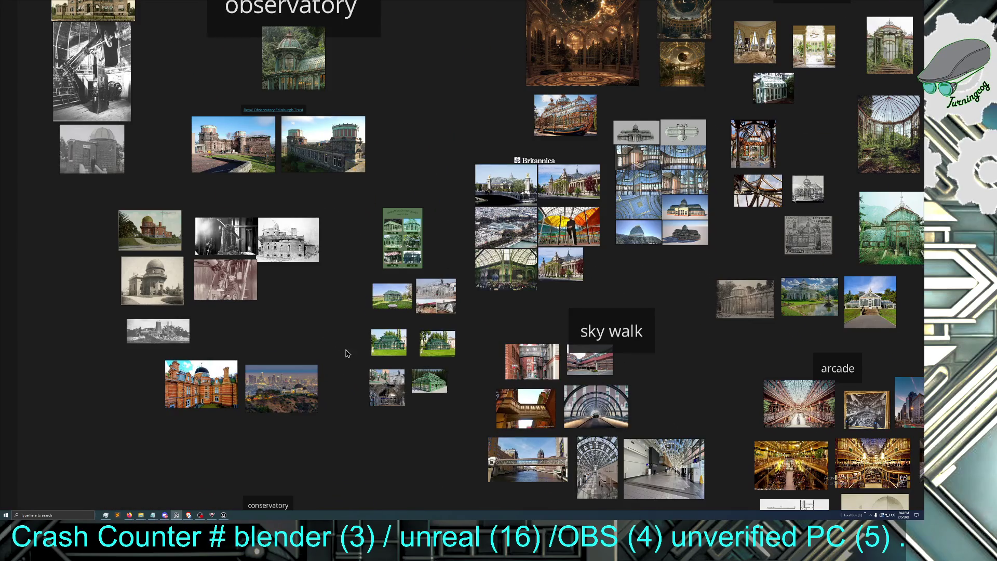
{"action": "scroll", "coordinate": [345, 351], "scroll_direction": "up", "scroll_amount": 1}
{"action": "scroll", "coordinate": [357, 343], "scroll_direction": "down", "scroll_amount": 1}
{"action": "mouse_move", "coordinate": [479, 247]}
{"action": "left_mouse_down"}
{"action": "mouse_move", "coordinate": [433, 296]}
{"action": "mouse_move", "coordinate": [411, 363]}
{"action": "mouse_move", "coordinate": [343, 438]}
{"action": "left_mouse_up"}
{"action": "scroll", "coordinate": [362, 410], "scroll_direction": "up", "scroll_amount": 1}
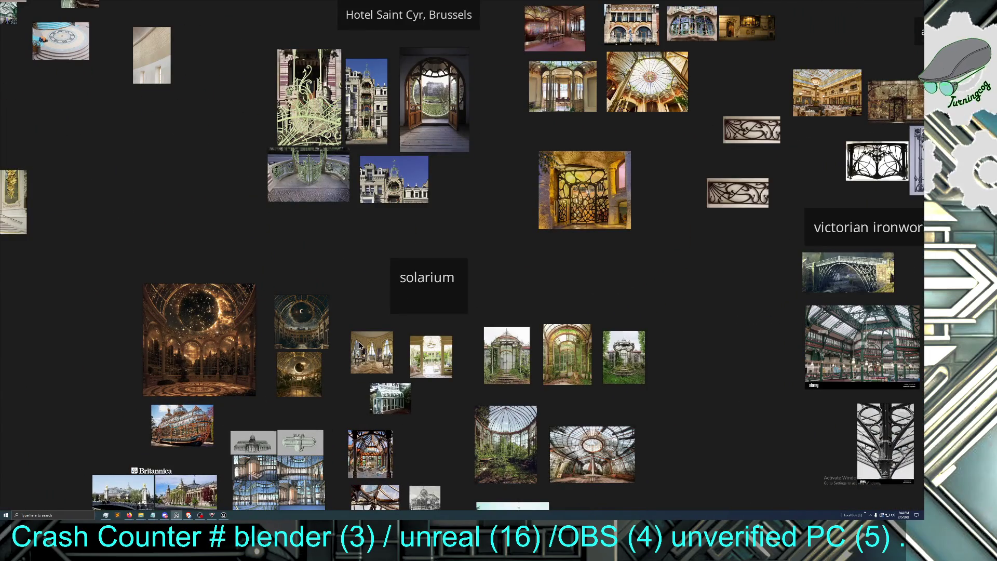
{"action": "left_click_drag", "start_coordinate": [361, 346], "coordinate": [376, 407]}
Pan to the Grand Palais group and zoom in on its large hall photo
{"action": "mouse_move", "coordinate": [266, 305]}
{"action": "left_mouse_down"}
{"action": "mouse_move", "coordinate": [387, 403]}
{"action": "mouse_move", "coordinate": [563, 446]}
{"action": "left_mouse_up"}
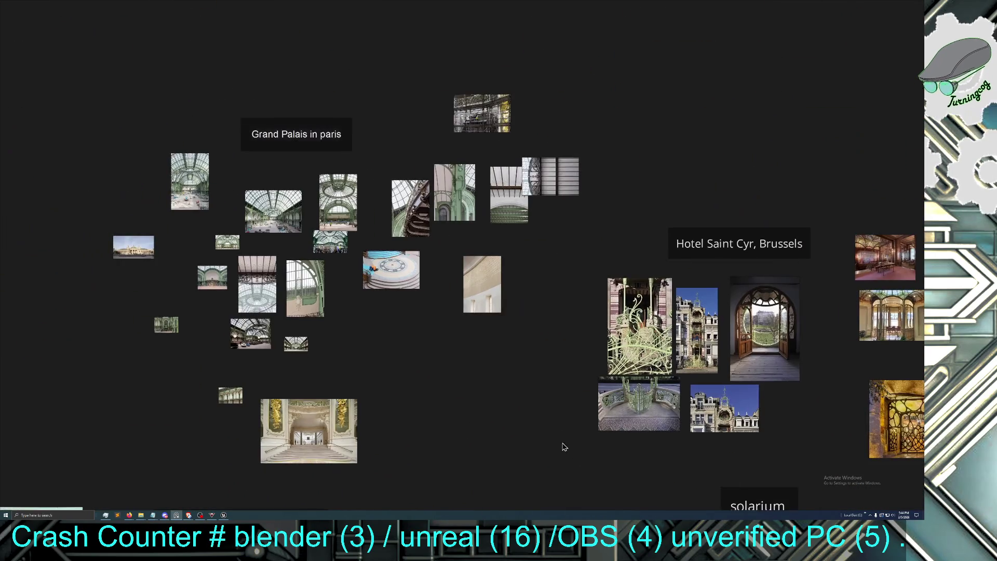
{"action": "scroll", "coordinate": [477, 416], "scroll_direction": "up", "scroll_amount": 2}
{"action": "mouse_move", "coordinate": [298, 294]}
{"action": "left_mouse_down"}
{"action": "mouse_move", "coordinate": [408, 403]}
{"action": "mouse_move", "coordinate": [469, 439]}
{"action": "left_mouse_up"}
{"action": "scroll", "coordinate": [470, 437], "scroll_direction": "up", "scroll_amount": 1}
{"action": "scroll", "coordinate": [470, 437], "scroll_direction": "up", "scroll_amount": 1}
{"action": "left_click_drag", "start_coordinate": [434, 361], "coordinate": [512, 425]}
{"action": "scroll", "coordinate": [521, 328], "scroll_direction": "up", "scroll_amount": 3}
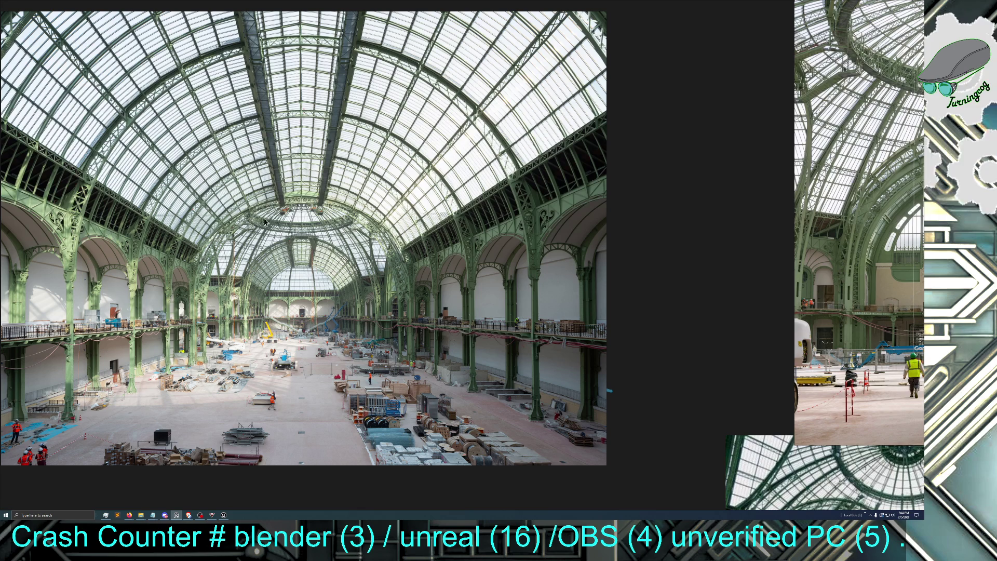
Zoom out and pan the PureRef board to show the Grand Palais and Hotel Saint Cyr groups side by side
{"action": "scroll", "coordinate": [239, 298], "scroll_direction": "down", "scroll_amount": 5}
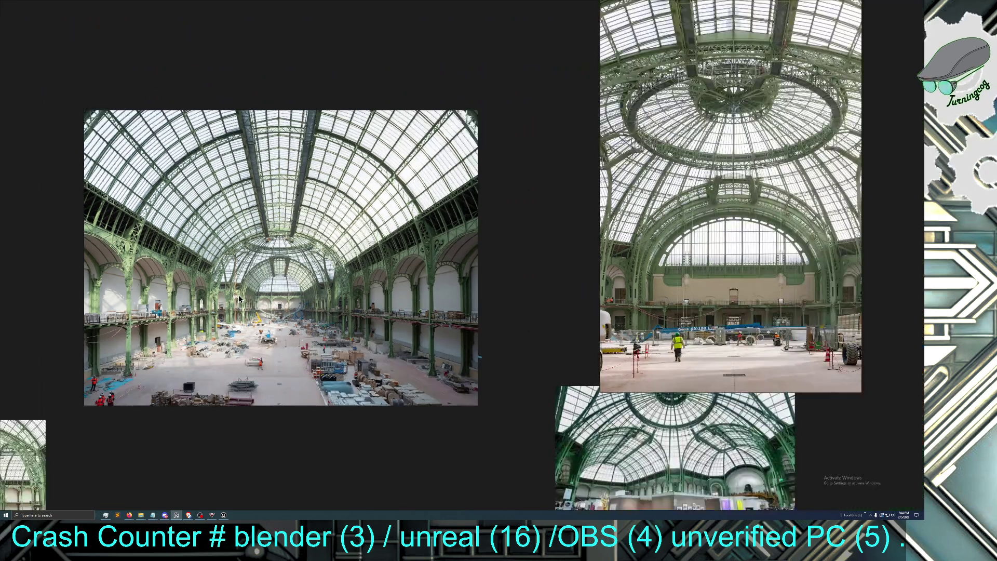
{"action": "scroll", "coordinate": [199, 371], "scroll_direction": "up", "scroll_amount": 3}
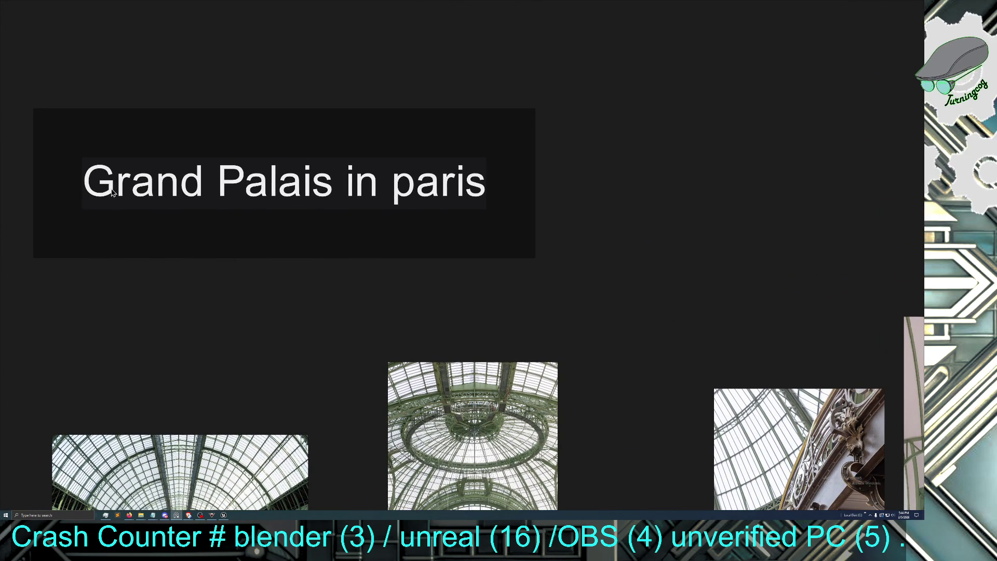
{"action": "scroll", "coordinate": [501, 291], "scroll_direction": "down", "scroll_amount": 2}
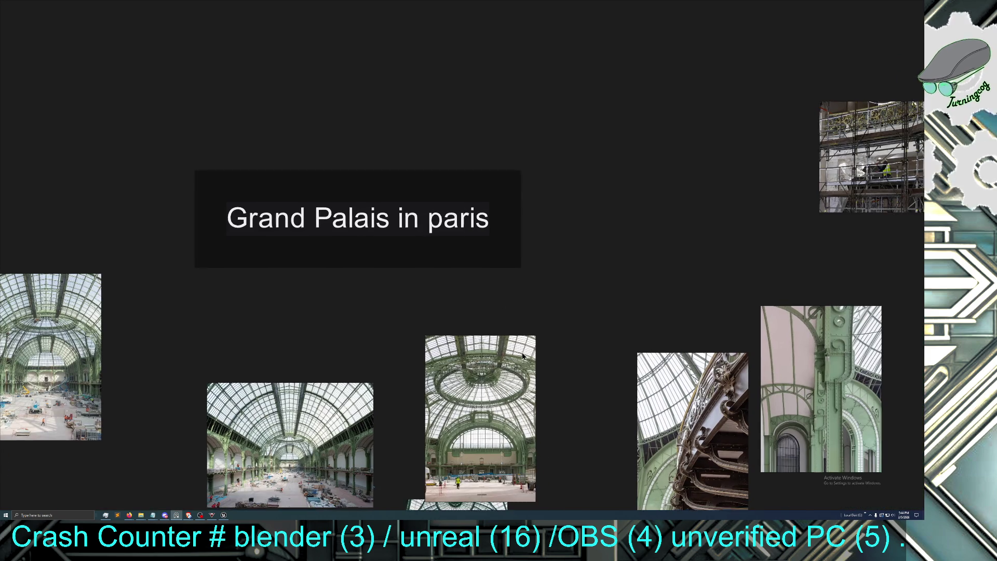
{"action": "scroll", "coordinate": [468, 300], "scroll_direction": "down", "scroll_amount": 5}
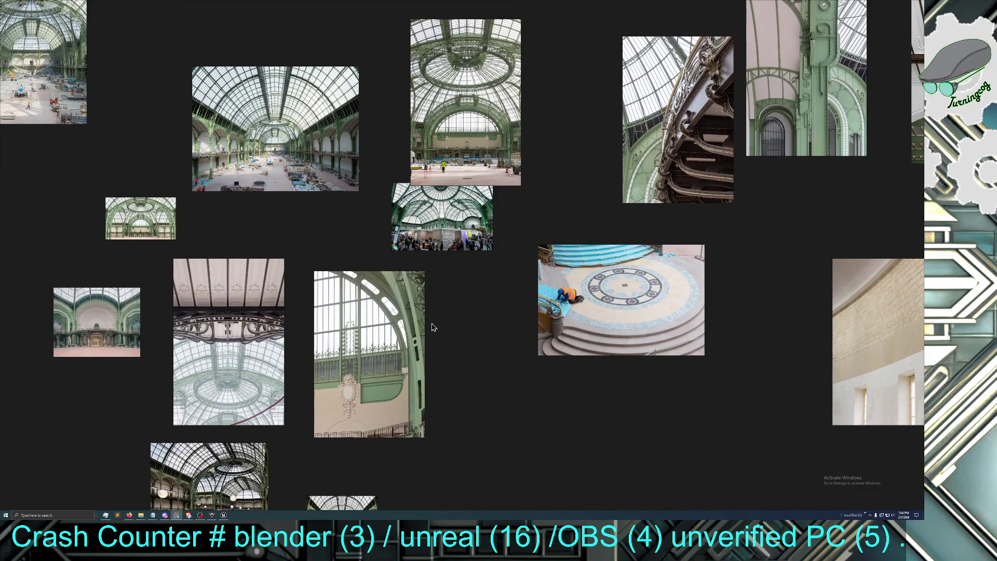
{"action": "left_click_drag", "start_coordinate": [434, 326], "coordinate": [418, 302]}
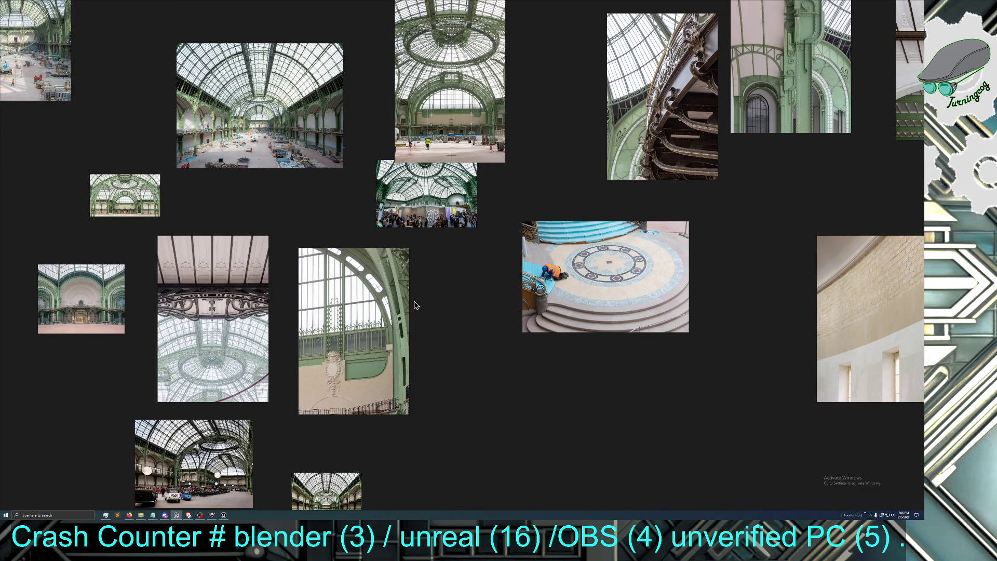
{"action": "scroll", "coordinate": [423, 282], "scroll_direction": "down", "scroll_amount": 2}
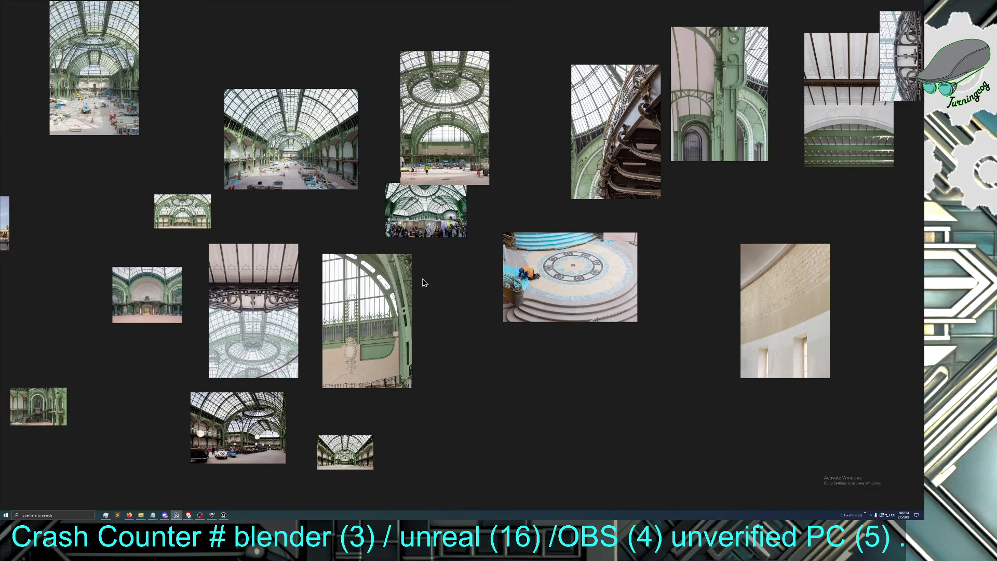
{"action": "left_click_drag", "start_coordinate": [435, 281], "coordinate": [419, 355]}
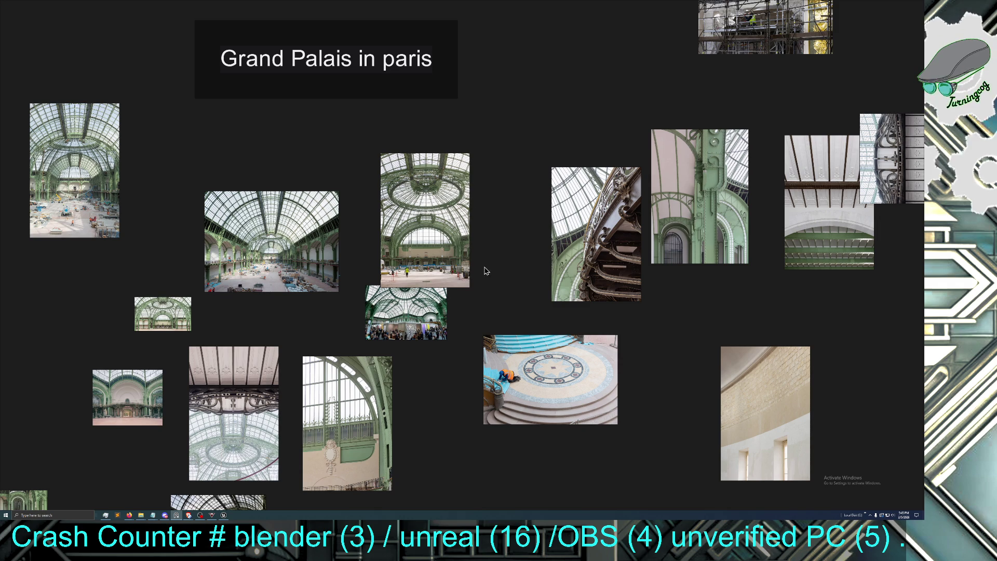
{"action": "scroll", "coordinate": [486, 283], "scroll_direction": "down", "scroll_amount": 5}
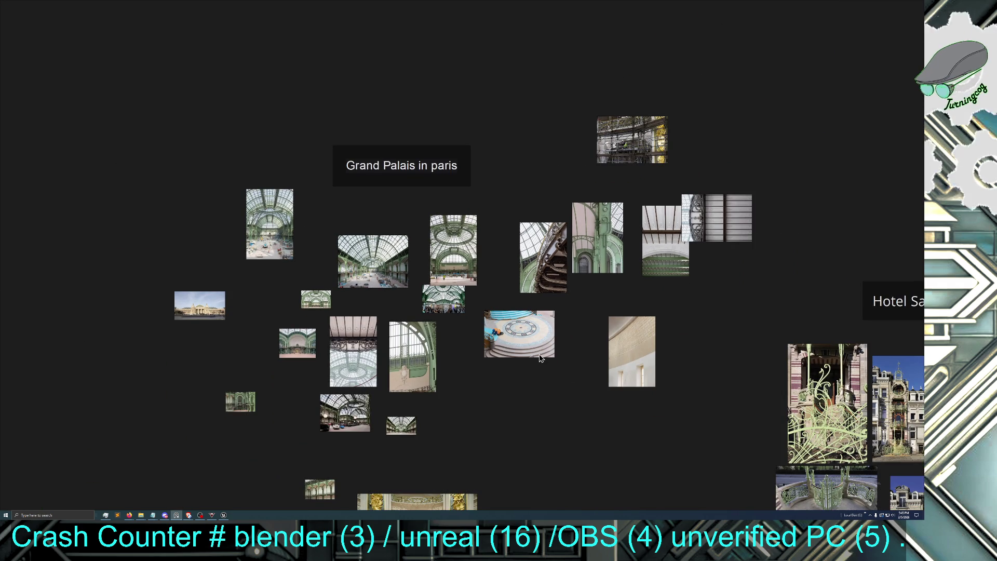
{"action": "scroll", "coordinate": [532, 439], "scroll_direction": "down", "scroll_amount": 5}
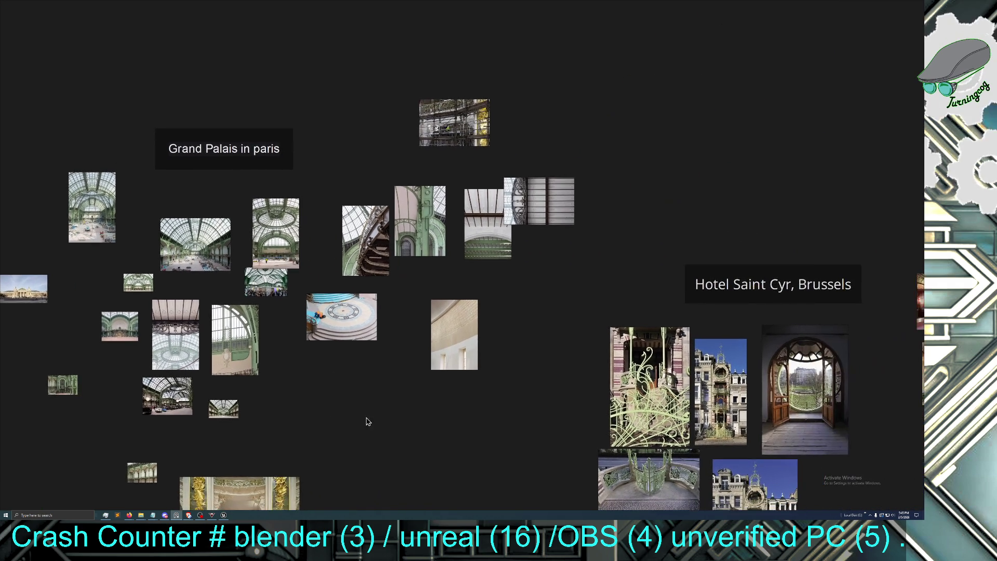
{"action": "scroll", "coordinate": [429, 431], "scroll_direction": "down", "scroll_amount": 2}
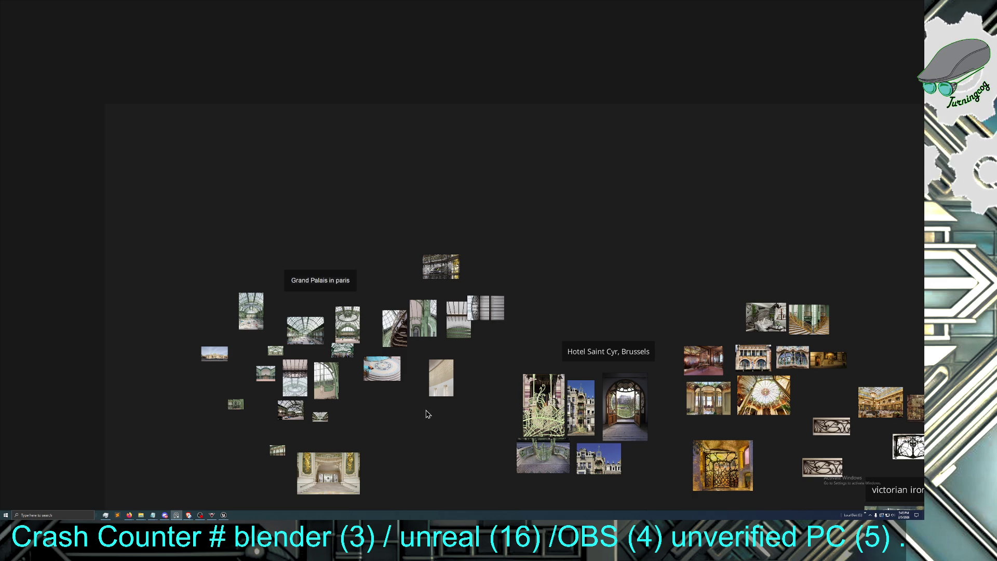
{"action": "scroll", "coordinate": [339, 314], "scroll_direction": "up", "scroll_amount": 3}
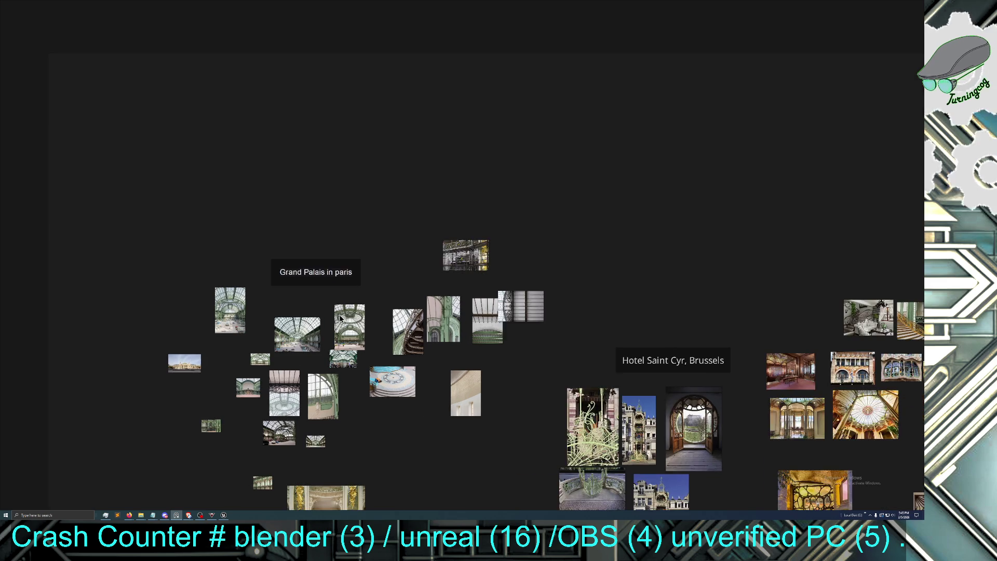
Add a note reading '(GRANDE PALACE)' beneath the Grand Palais in paris title
{"action": "right_click", "coordinate": [294, 286]}
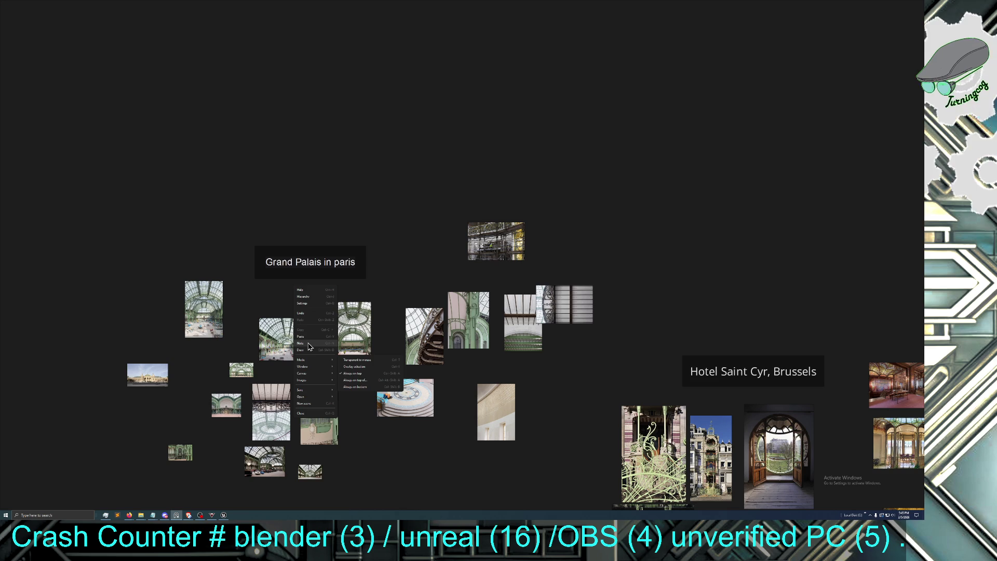
{"action": "mouse_move", "coordinate": [313, 367]}
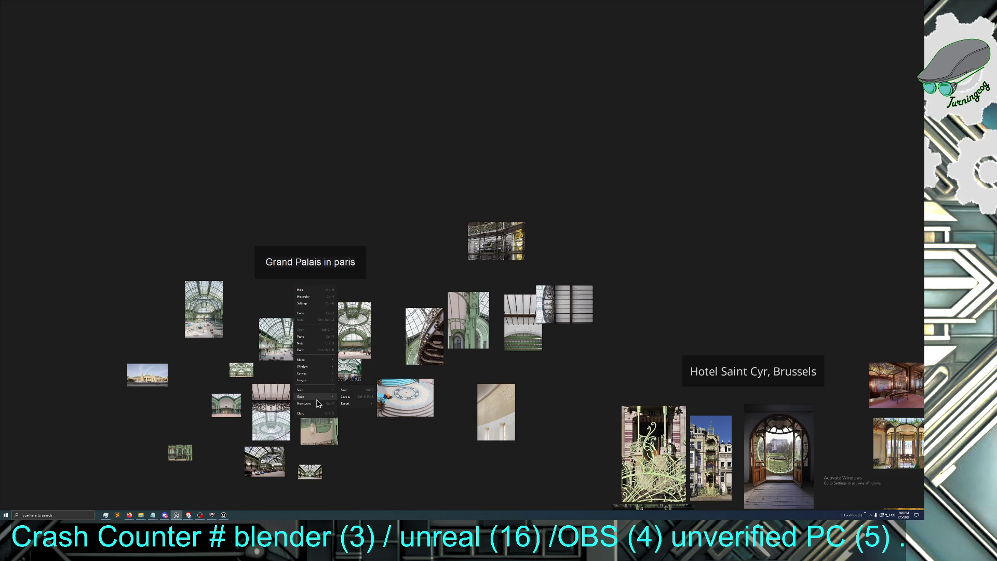
{"action": "mouse_move", "coordinate": [312, 397]}
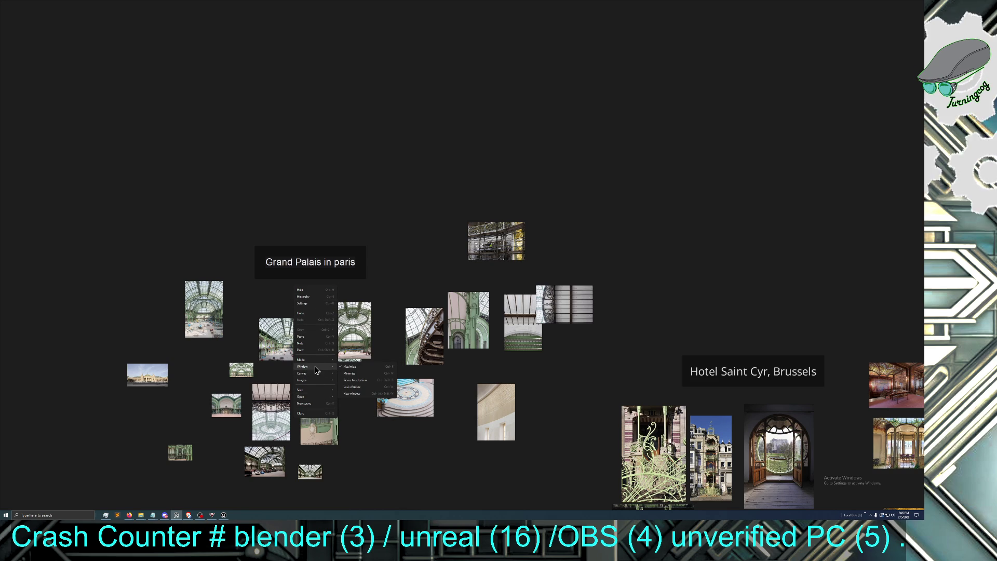
{"action": "left_click", "coordinate": [308, 344]}
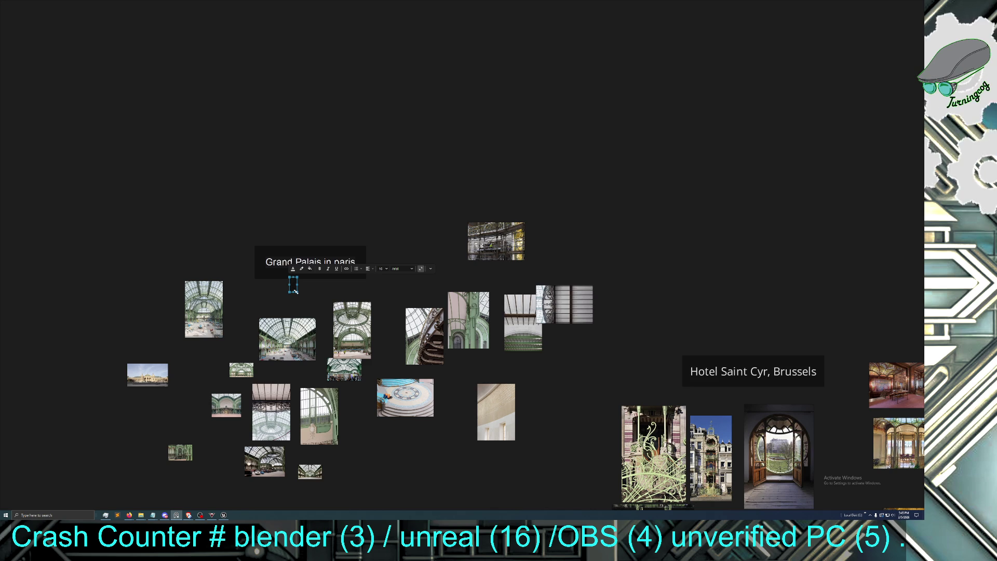
{"action": "type", "text": "gRAND PAL"}
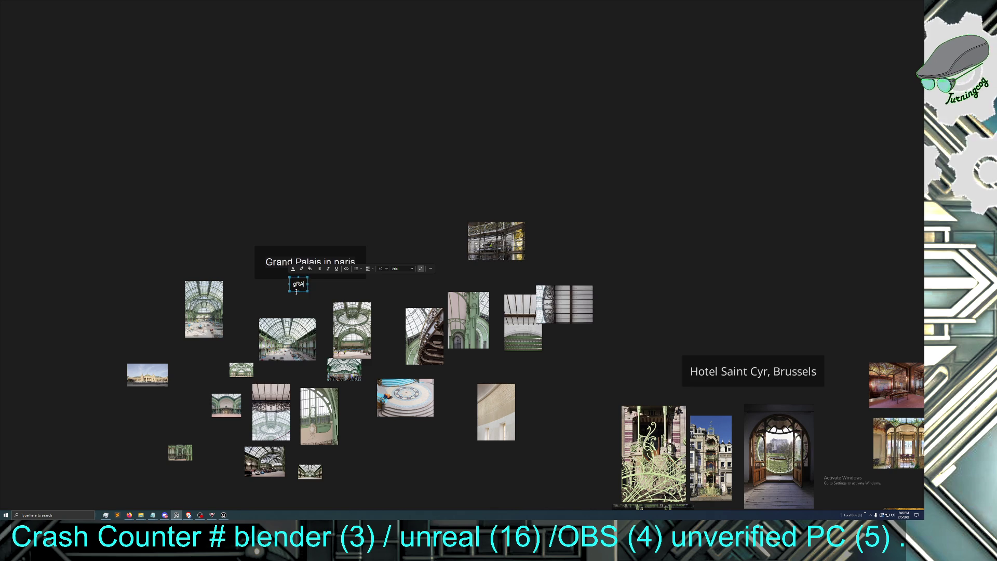
{"action": "type", "text": "ACE"}
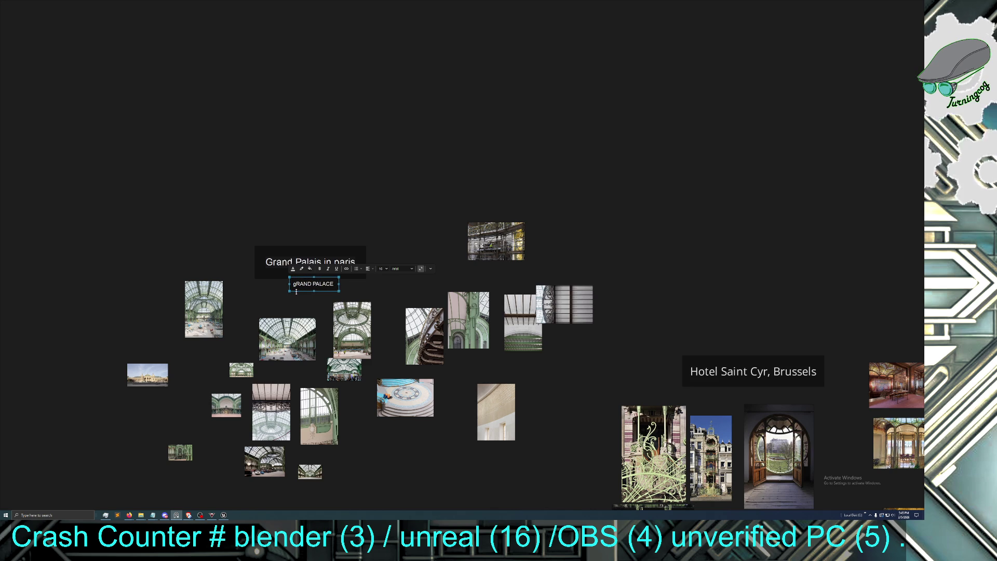
{"action": "type", "text": "E"}
{"action": "key", "text": "BackSpace"}
{"action": "type", "text": "G"}
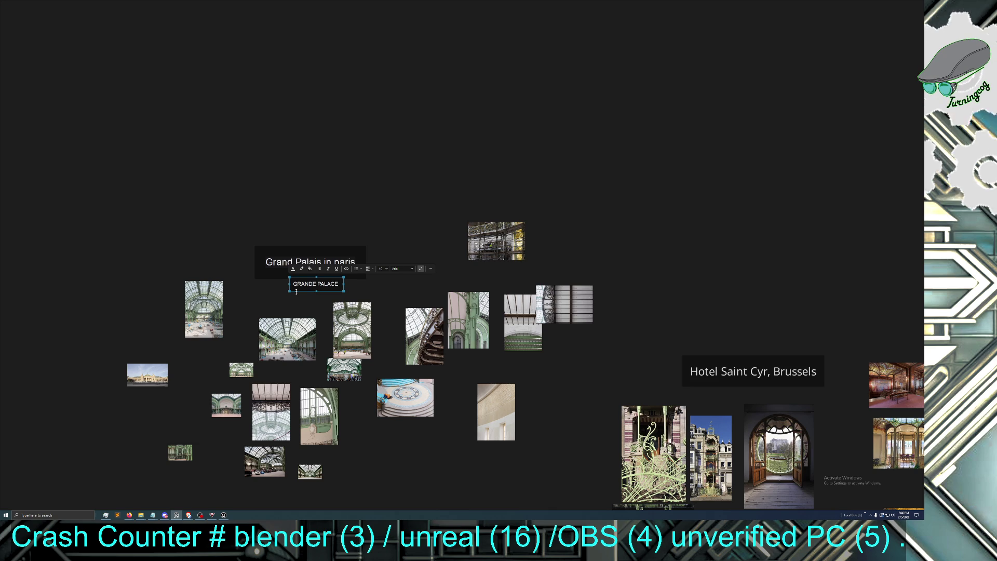
{"action": "type", "text": "("}
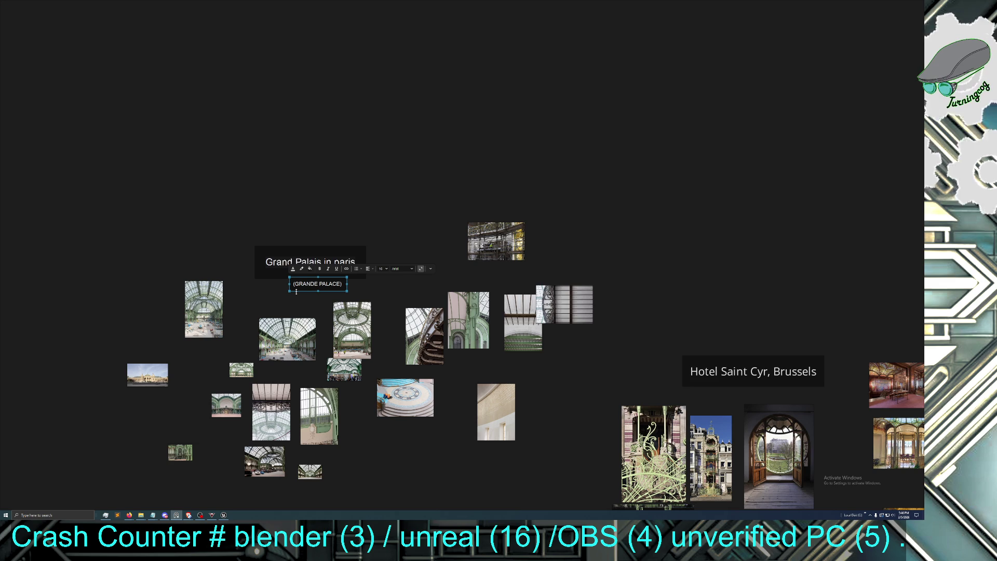
{"action": "key", "text": "Return"}
{"action": "key", "text": "BackSpace"}
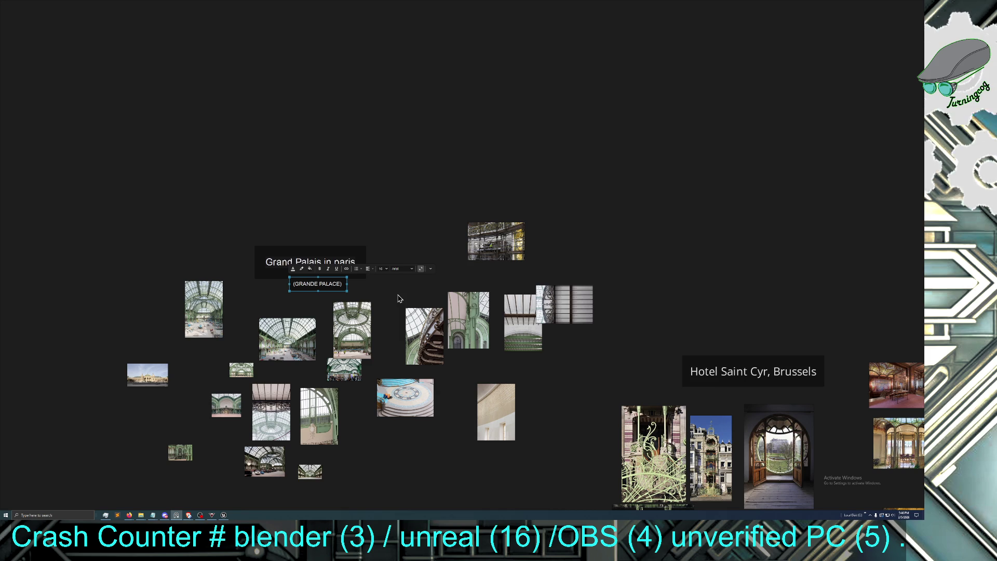
{"action": "left_click", "coordinate": [399, 298]}
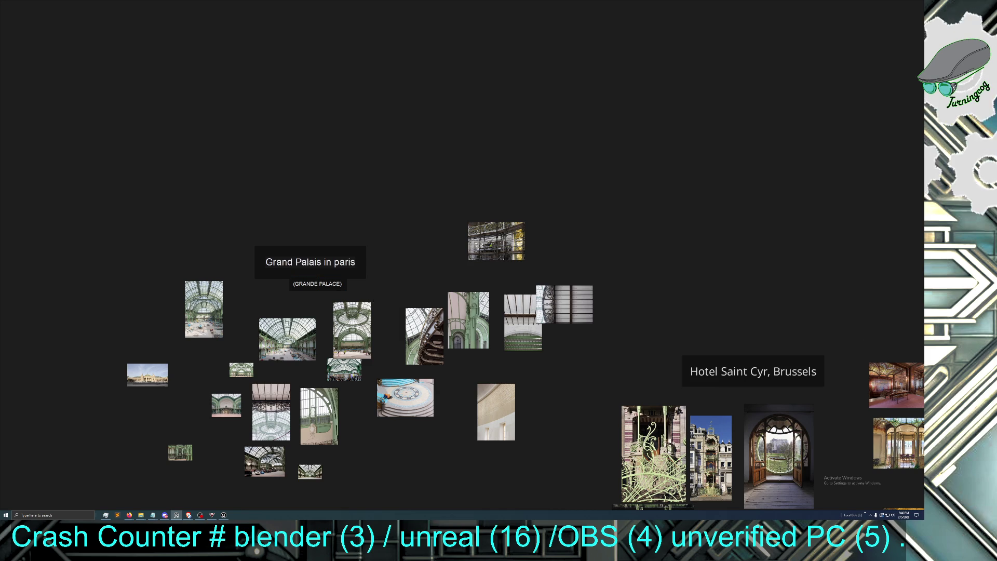
Restore the full-screen PureRef board to a smaller window and move it lower on the desktop
{"action": "left_click", "coordinate": [188, 515]}
{"action": "left_click_drag", "start_coordinate": [376, 5], "coordinate": [337, 179]}
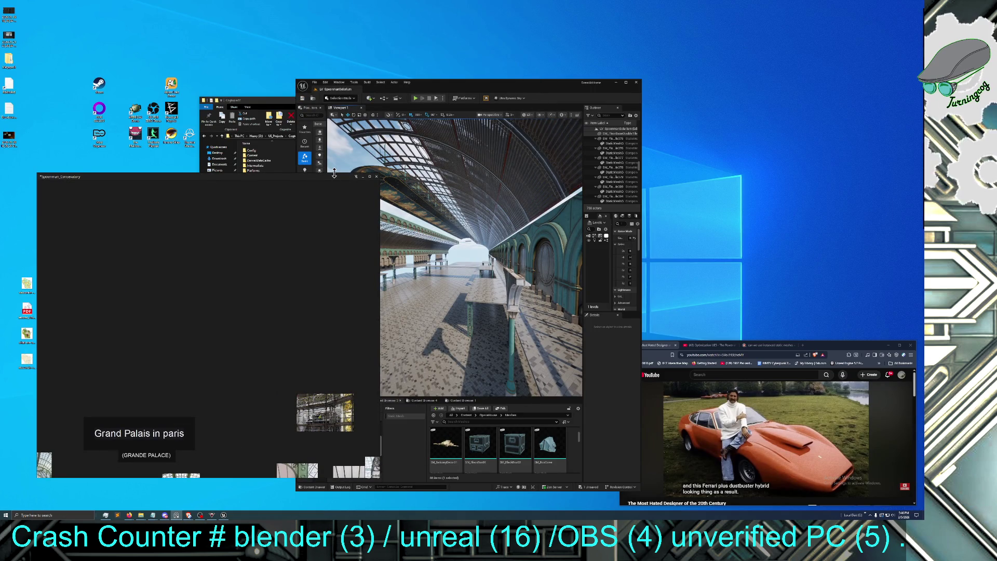
{"action": "left_click_drag", "start_coordinate": [334, 174], "coordinate": [334, 252]}
Save the reference board with Ctrl+S, then bring the YouTube window forward, moved up and right
{"action": "right_click", "coordinate": [250, 307]}
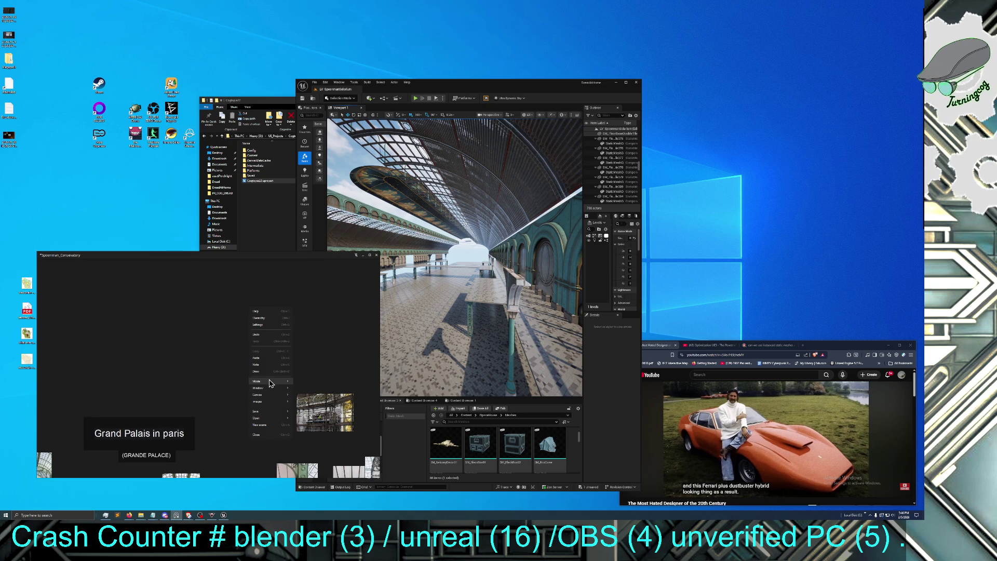
{"action": "mouse_move", "coordinate": [269, 389]}
{"action": "left_click", "coordinate": [302, 411]}
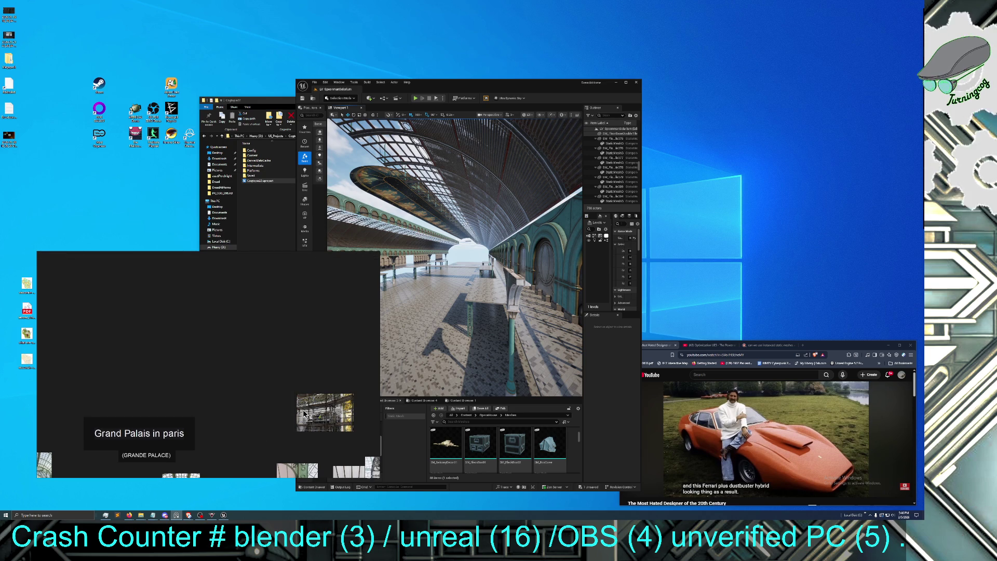
{"action": "key", "text": "ctrl+s"}
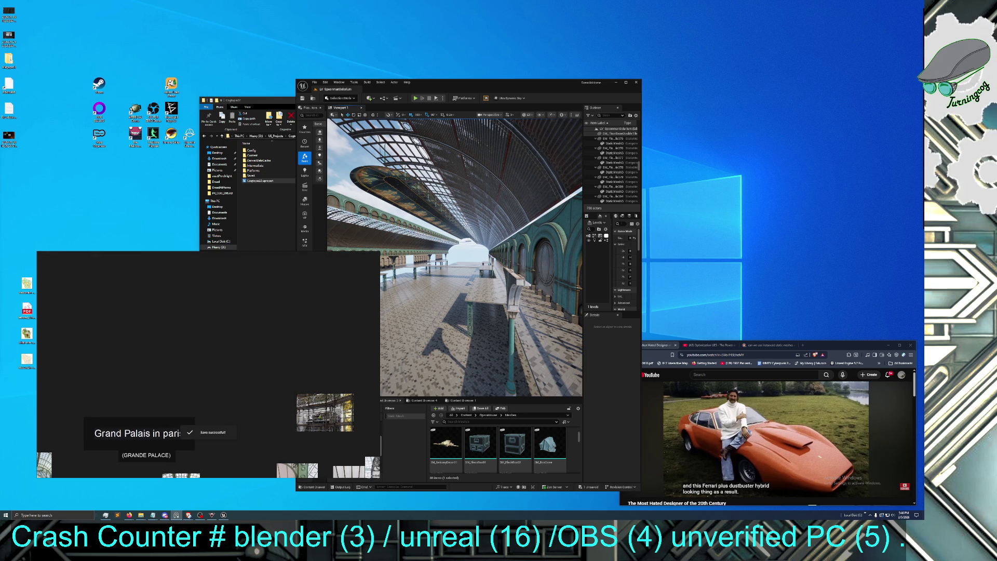
{"action": "left_click", "coordinate": [188, 515]}
{"action": "mouse_move", "coordinate": [412, 142]}
{"action": "left_mouse_down"}
{"action": "mouse_move", "coordinate": [564, 94]}
{"action": "mouse_move", "coordinate": [624, 99]}
{"action": "left_mouse_up"}
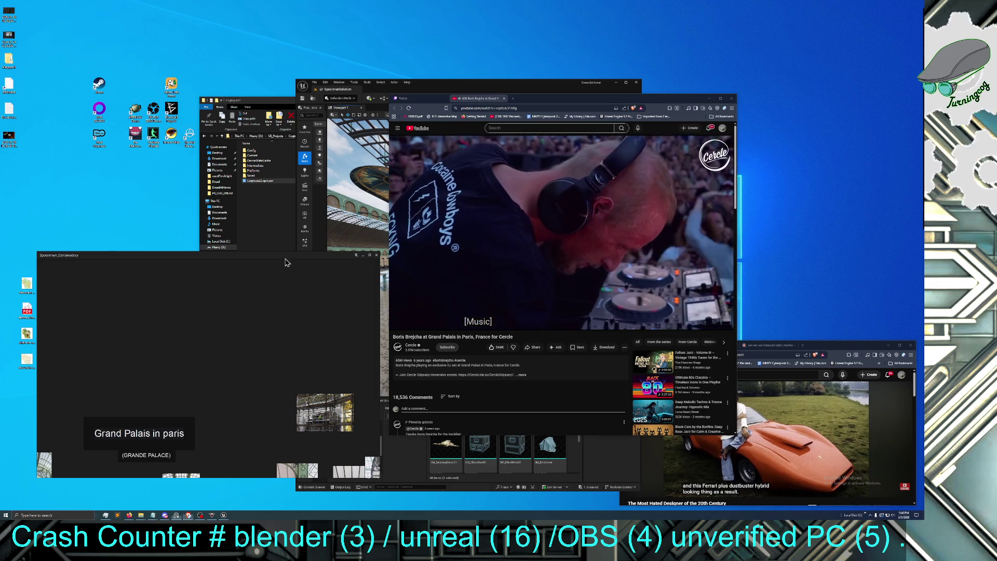
Minimize PureRef and play the Cercle DJ-set video under the Grand Palais glass vault full screen
{"action": "left_click", "coordinate": [363, 255]}
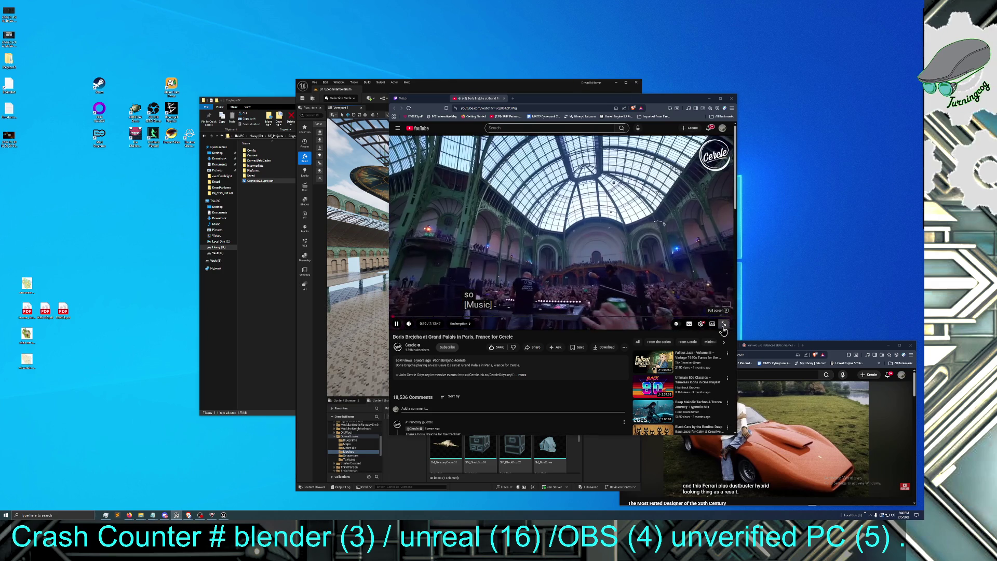
{"action": "left_click", "coordinate": [727, 324]}
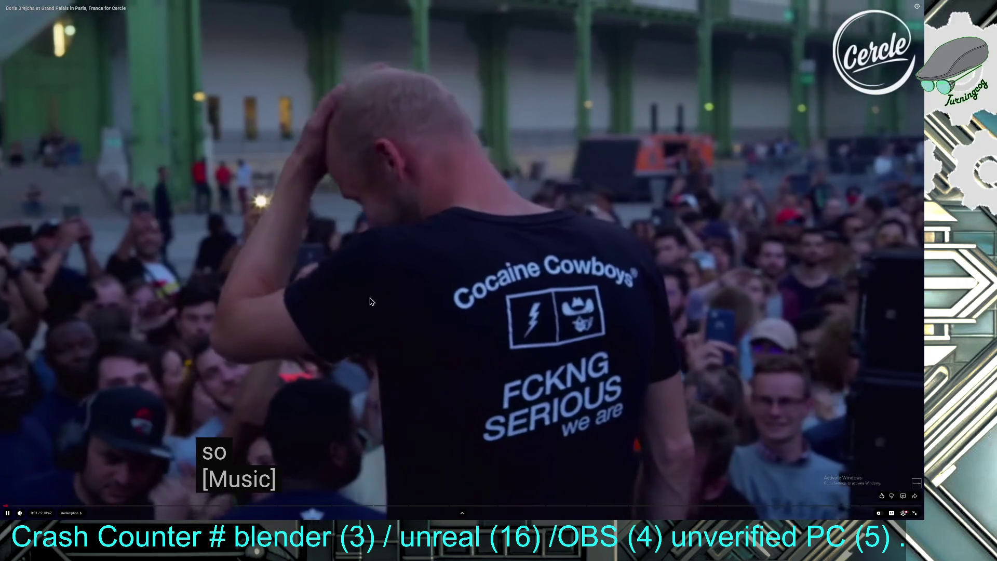
{"action": "mouse_move", "coordinate": [369, 304]}
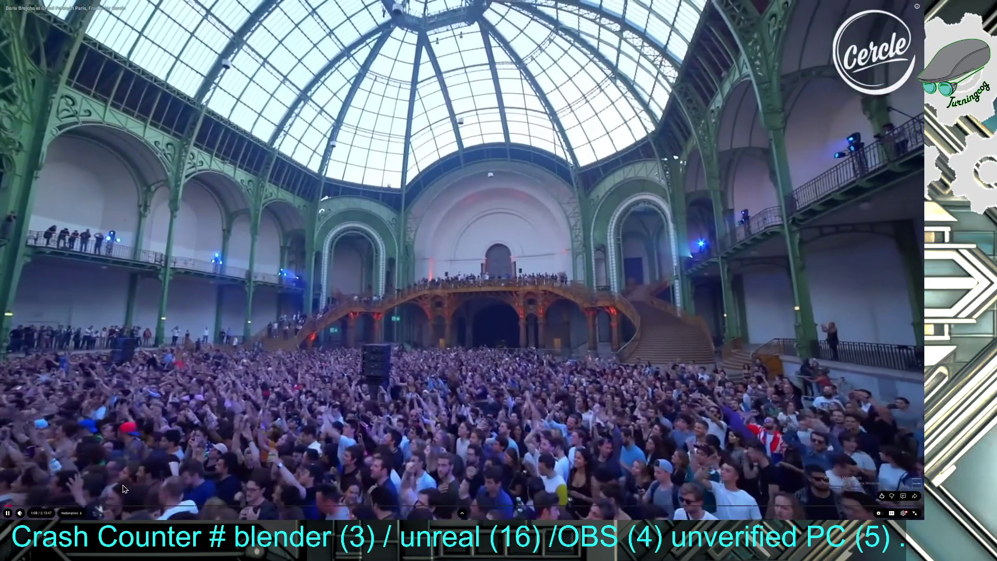
{"action": "mouse_move", "coordinate": [78, 508]}
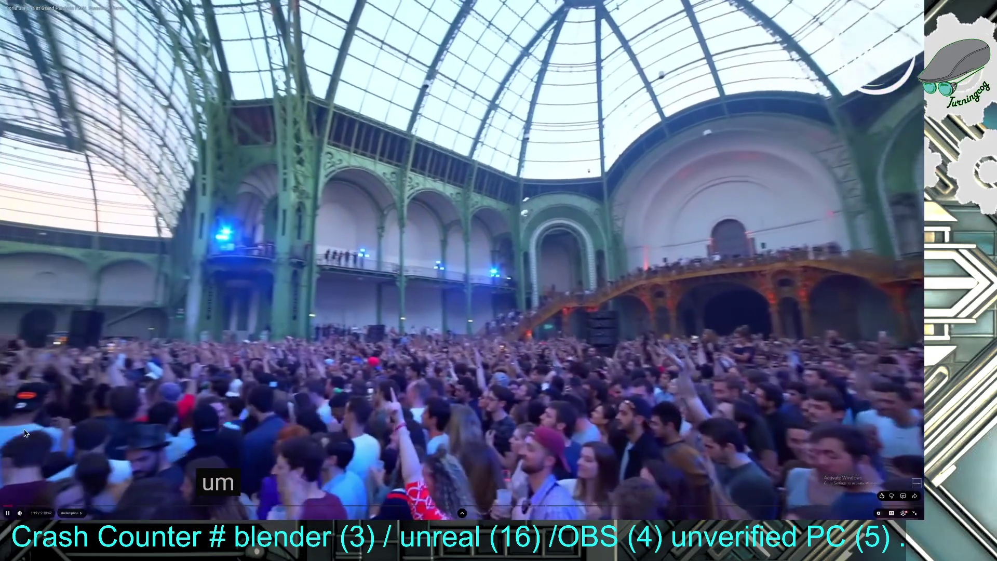
{"action": "mouse_move", "coordinate": [21, 510]}
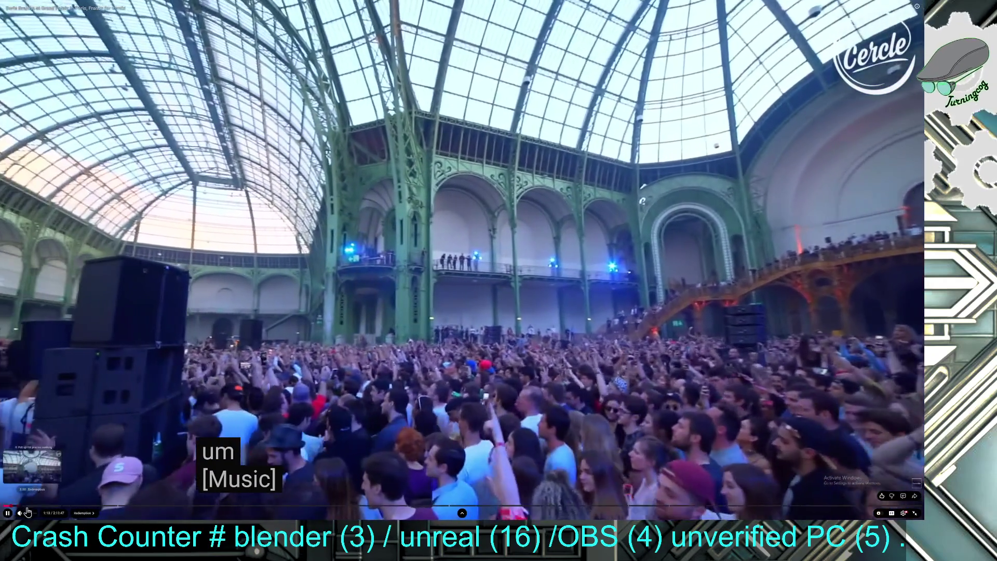
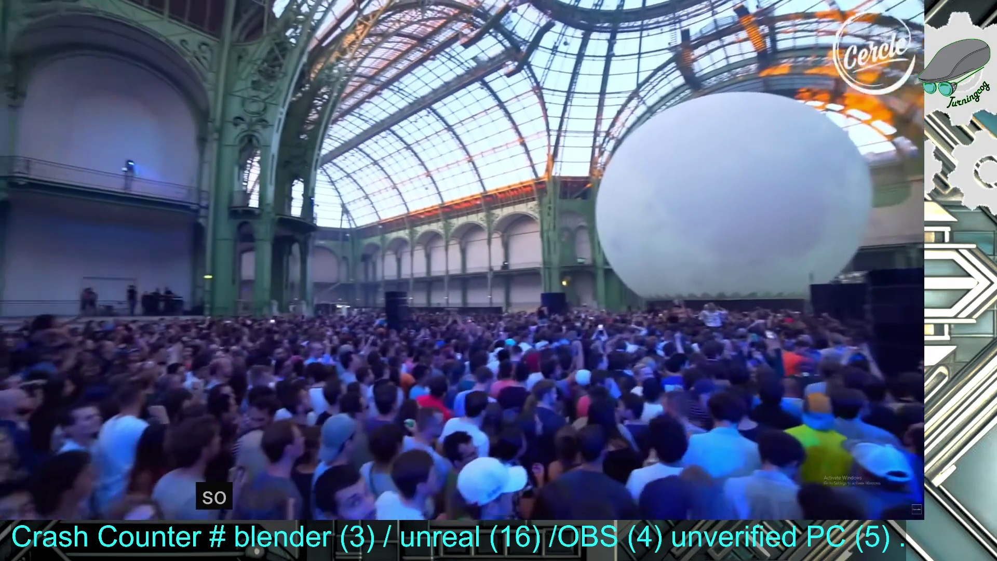
Pause and resume the Grand Palais concert video, then take it out of full screen
{"action": "mouse_move", "coordinate": [206, 483]}
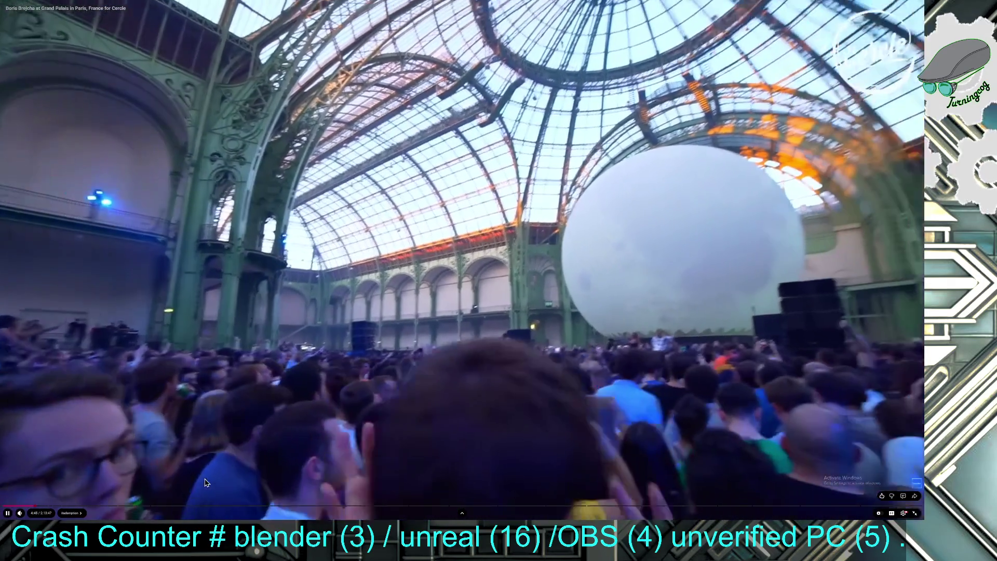
{"action": "left_click", "coordinate": [574, 320]}
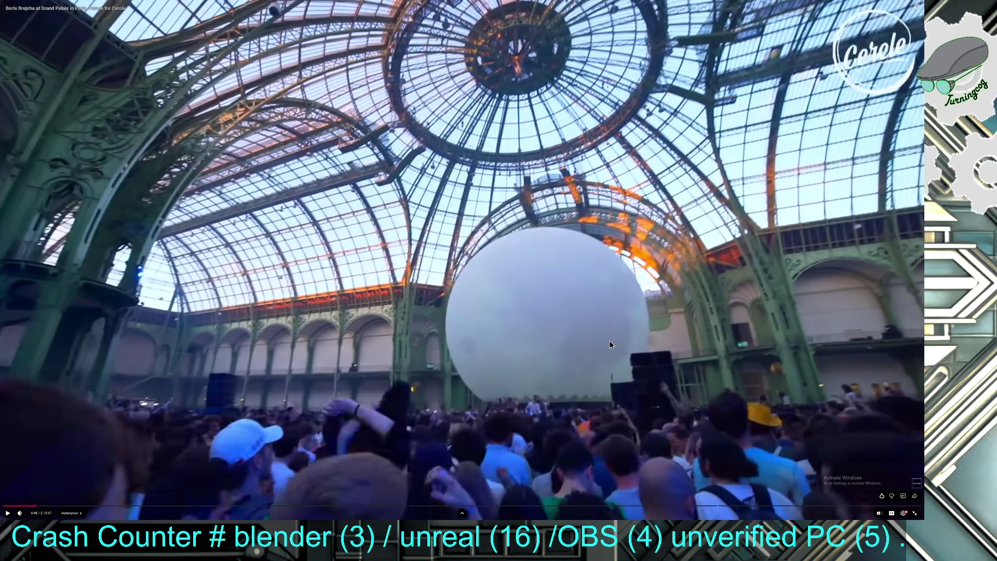
{"action": "left_click", "coordinate": [571, 216]}
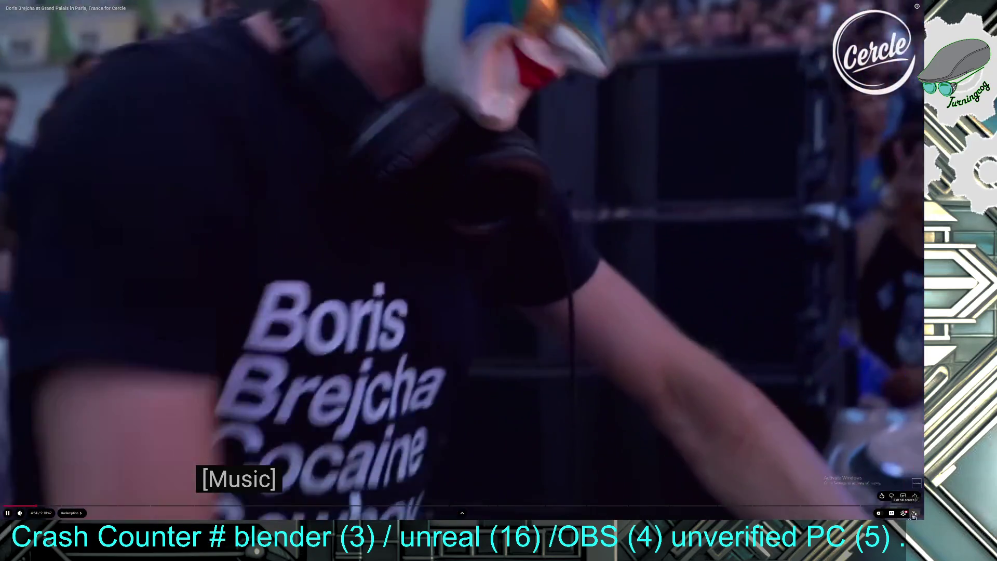
{"action": "left_click", "coordinate": [914, 515]}
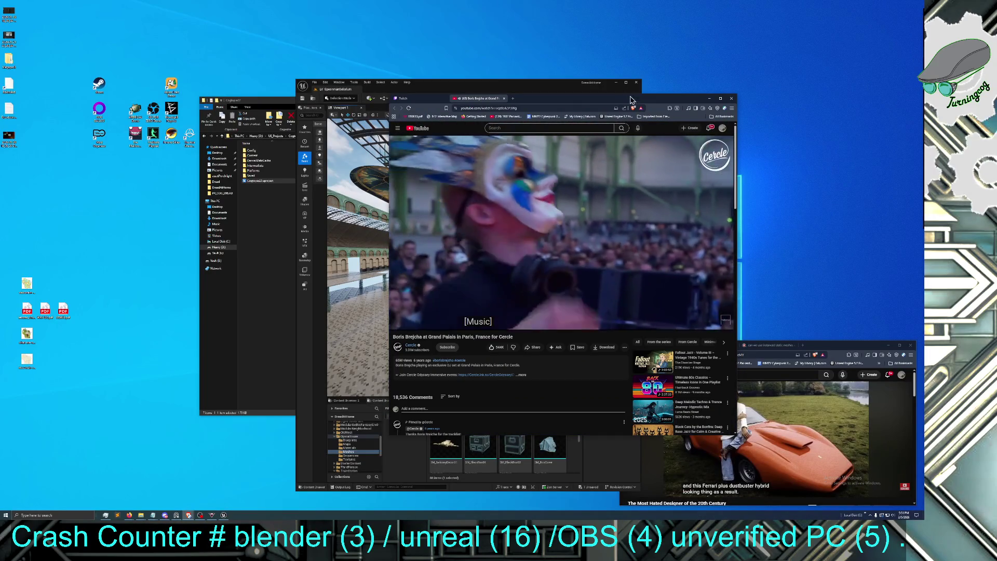
Minimize the concert browser, view and dismiss the shared image, and maximize the Unreal Editor
{"action": "left_click", "coordinate": [656, 108]}
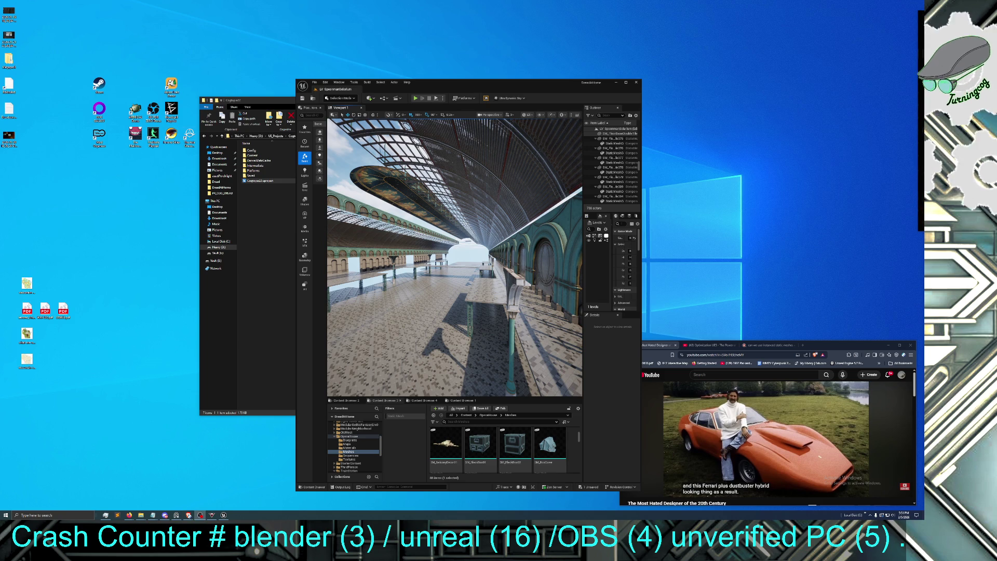
{"action": "left_click", "coordinate": [165, 515]}
{"action": "mouse_move", "coordinate": [623, 179]}
{"action": "left_mouse_down"}
{"action": "mouse_move", "coordinate": [476, 158]}
{"action": "mouse_move", "coordinate": [467, 195]}
{"action": "mouse_move", "coordinate": [482, 5]}
{"action": "left_mouse_up"}
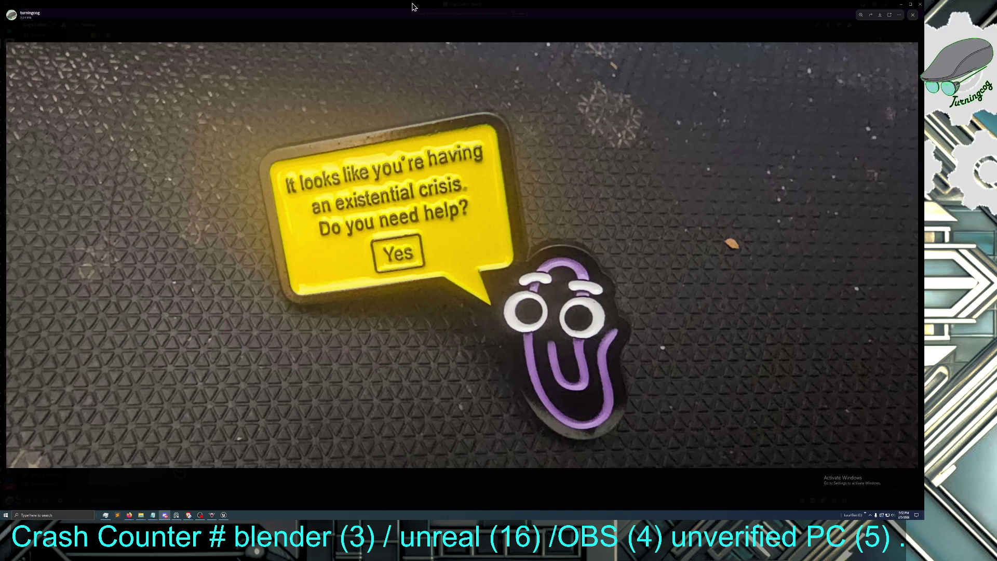
{"action": "mouse_move", "coordinate": [412, 7]}
{"action": "left_mouse_down"}
{"action": "mouse_move", "coordinate": [627, 66]}
{"action": "mouse_move", "coordinate": [996, 73]}
{"action": "left_mouse_up"}
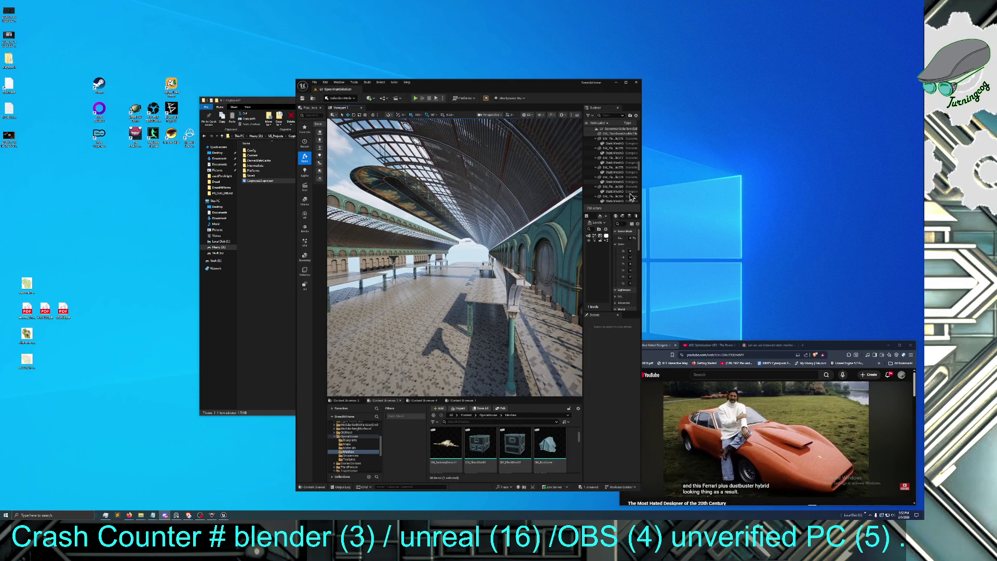
{"action": "left_click_drag", "start_coordinate": [530, 87], "coordinate": [414, 173]}
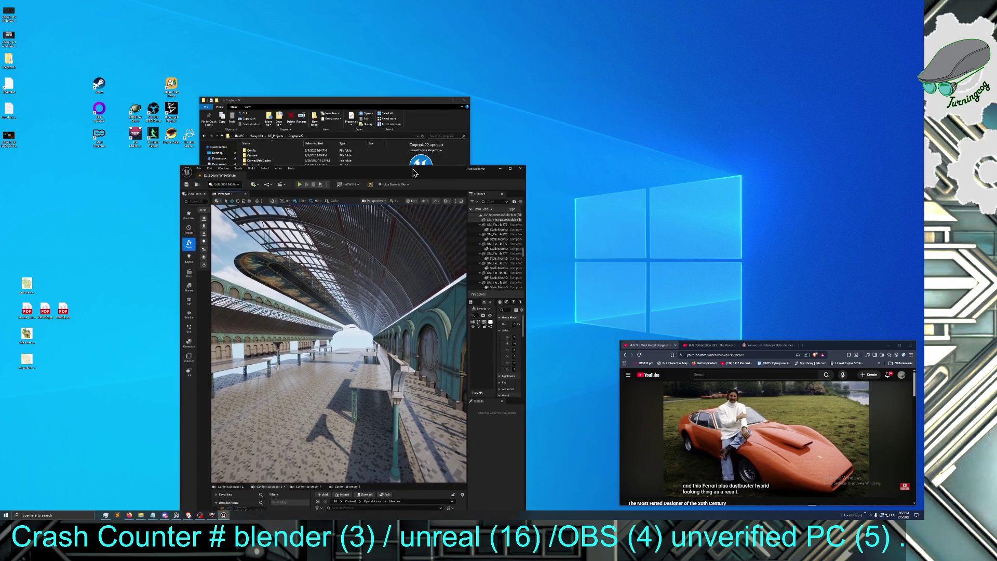
{"action": "double_click", "coordinate": [414, 172]}
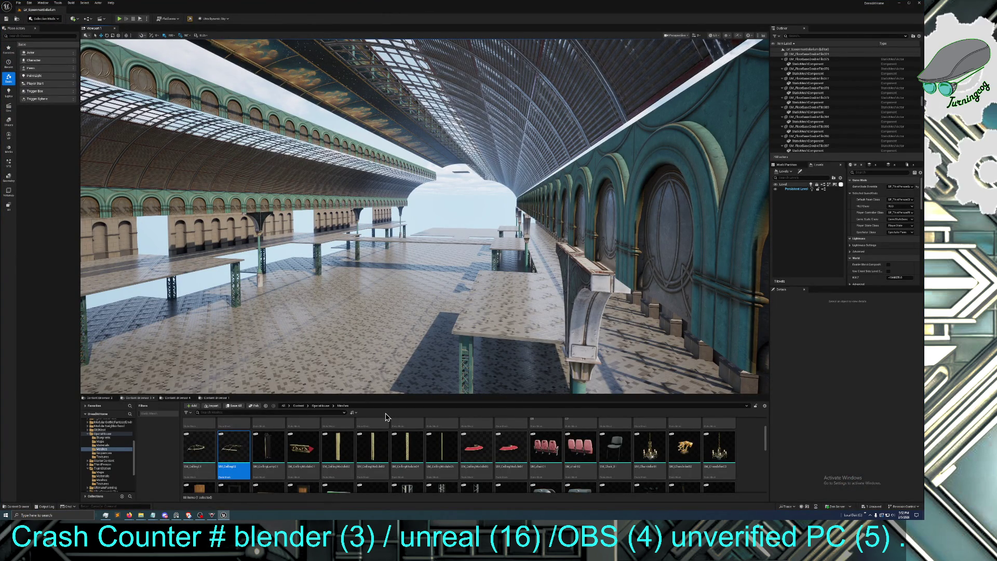
Fly the camera forward through the station hall, looking at the arcades and up at the roof
{"action": "mouse_move", "coordinate": [411, 354]}
{"action": "left_mouse_down"}
{"action": "mouse_move", "coordinate": [361, 311]}
{"action": "mouse_move", "coordinate": [369, 297]}
{"action": "mouse_move", "coordinate": [414, 298]}
{"action": "mouse_move", "coordinate": [327, 299]}
{"action": "mouse_move", "coordinate": [327, 322]}
{"action": "mouse_move", "coordinate": [328, 280]}
{"action": "left_mouse_up"}
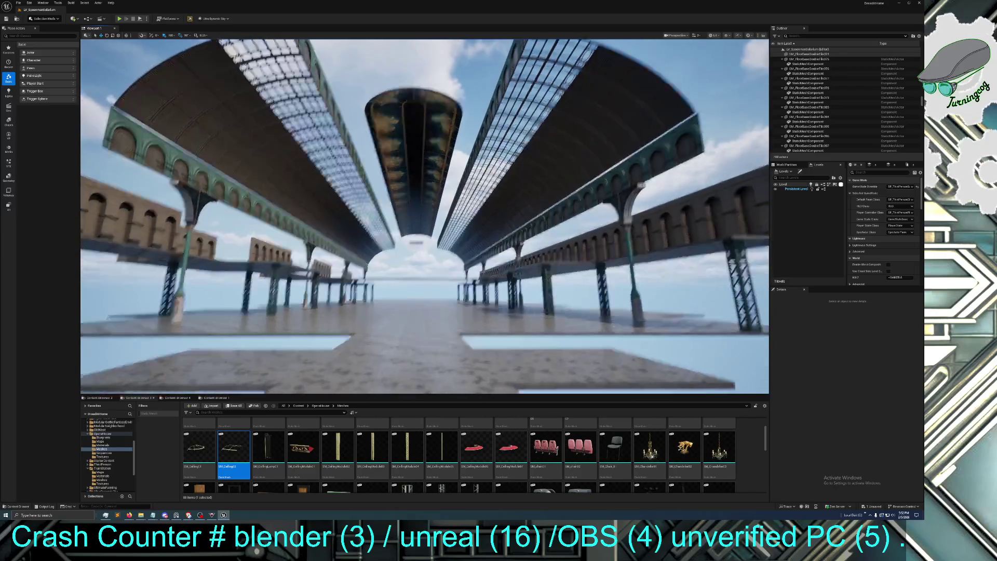
{"action": "left_click_drag", "start_coordinate": [410, 349], "coordinate": [411, 349]}
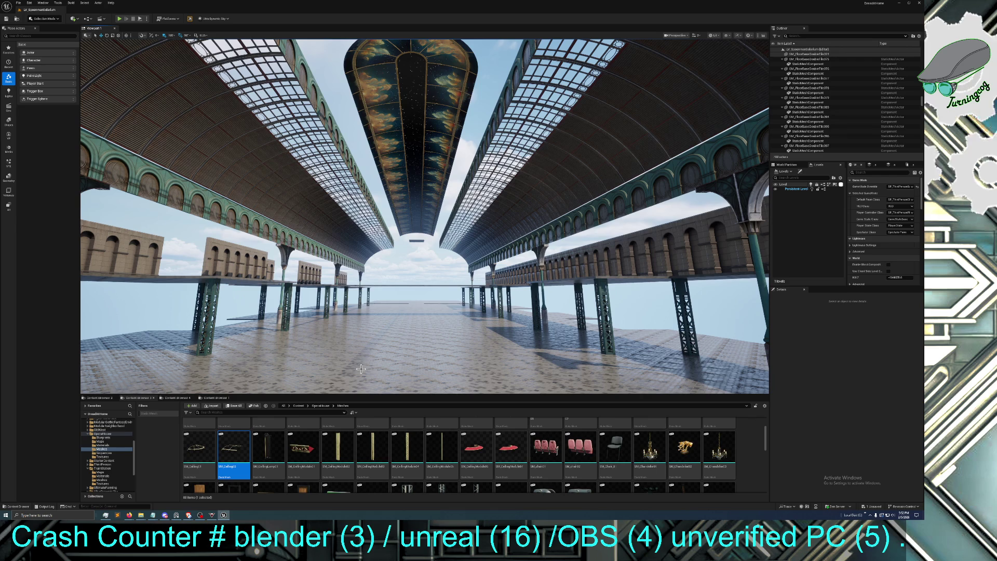
{"action": "left_click_drag", "start_coordinate": [336, 366], "coordinate": [331, 366]}
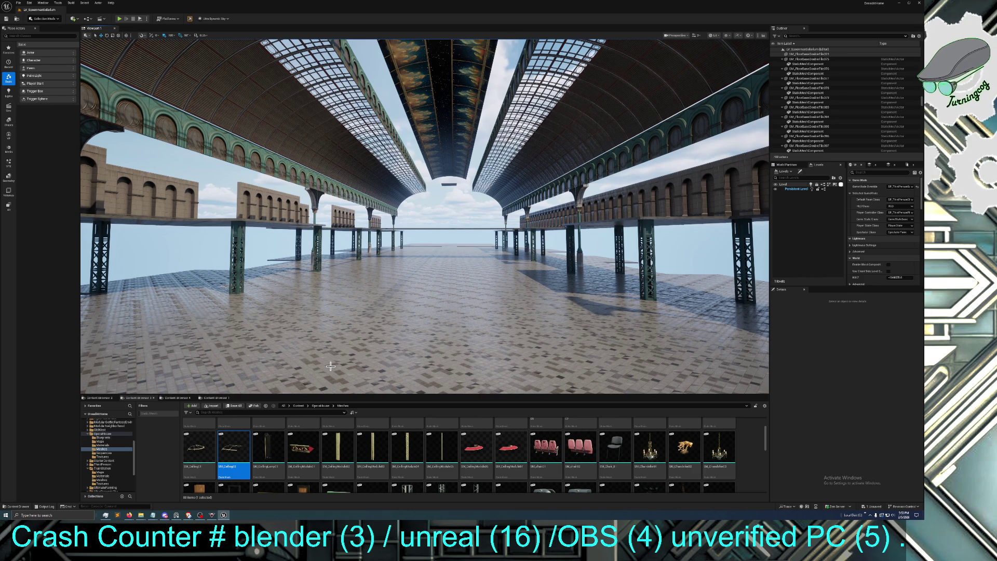
{"action": "left_click_drag", "start_coordinate": [319, 361], "coordinate": [345, 347]}
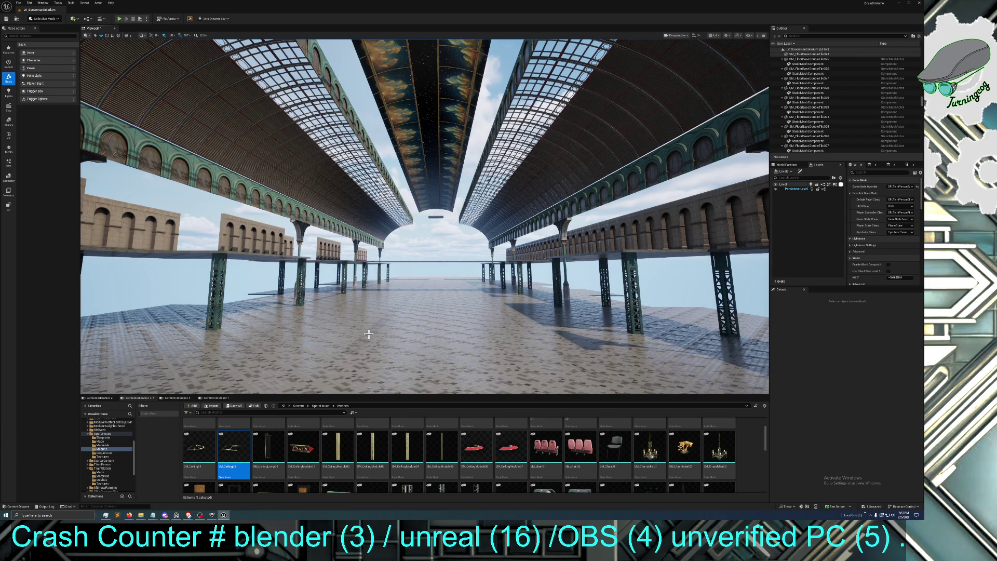
{"action": "mouse_move", "coordinate": [385, 336]}
{"action": "left_mouse_down"}
{"action": "mouse_move", "coordinate": [385, 208]}
{"action": "mouse_move", "coordinate": [385, 338]}
{"action": "left_mouse_up"}
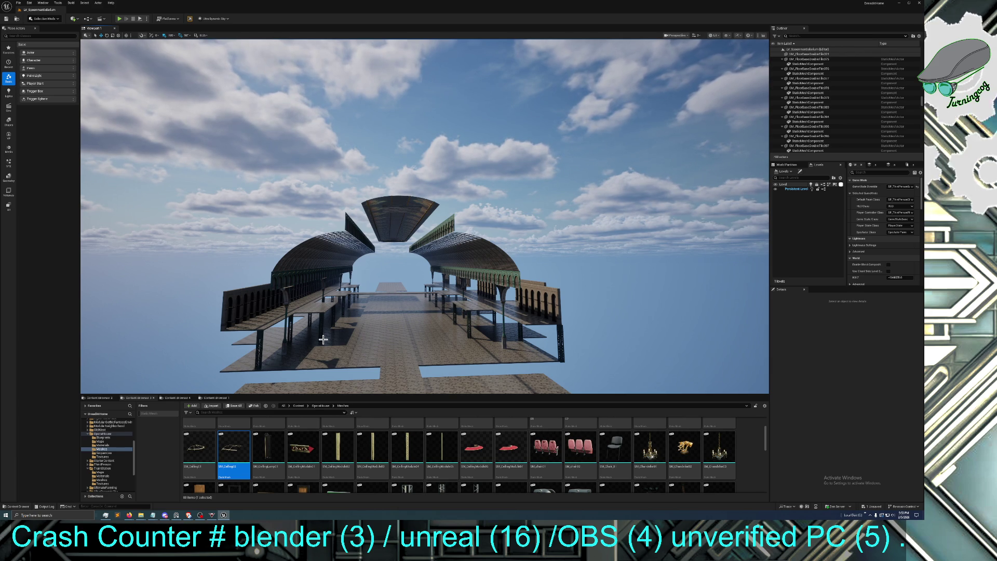
Fly down over the platform and select two floor tiles at its edge
{"action": "scroll", "coordinate": [323, 339], "scroll_direction": "up", "scroll_amount": 5}
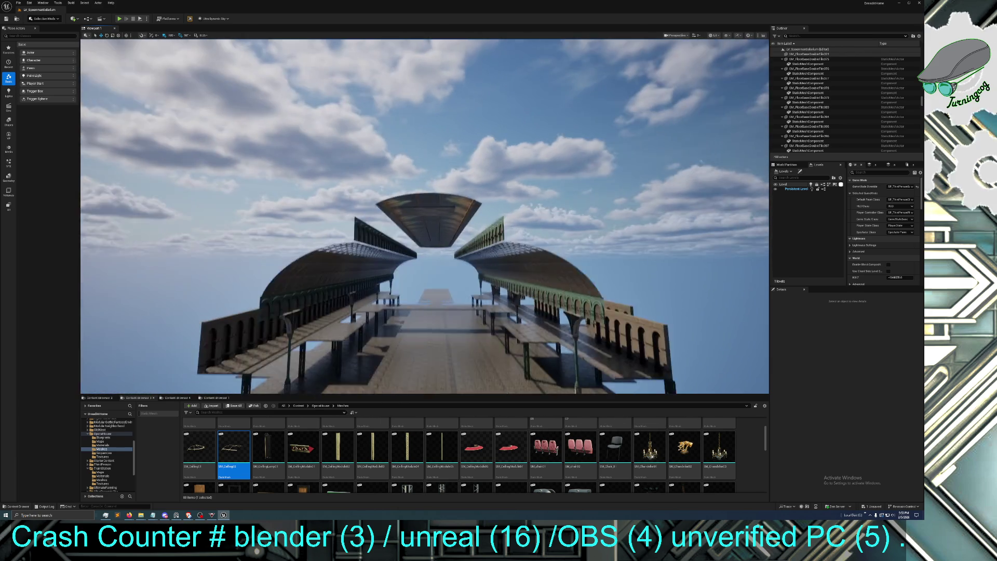
{"action": "scroll", "coordinate": [323, 339], "scroll_direction": "up", "scroll_amount": 5}
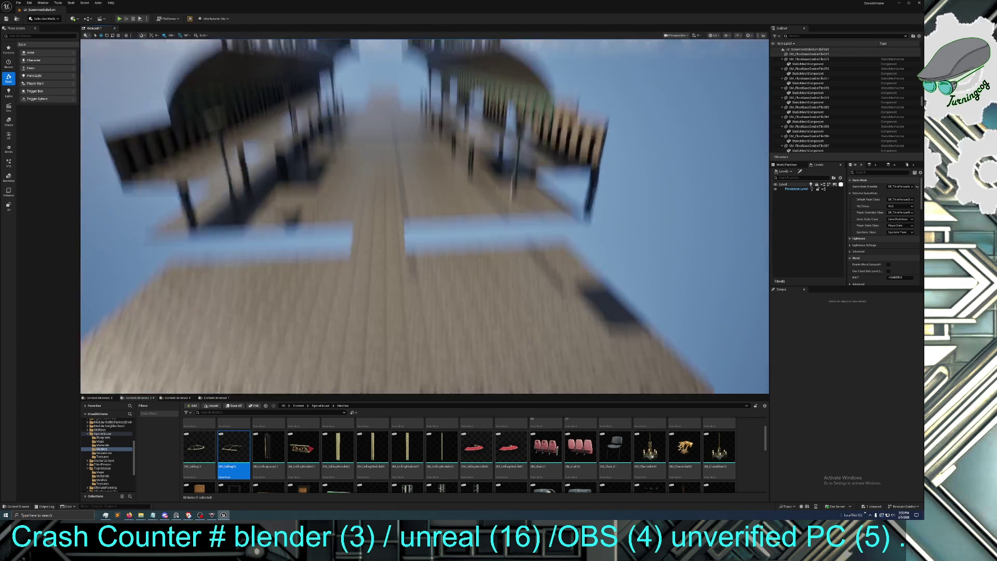
{"action": "scroll", "coordinate": [323, 339], "scroll_direction": "up", "scroll_amount": 3}
{"action": "key", "text": "w"}
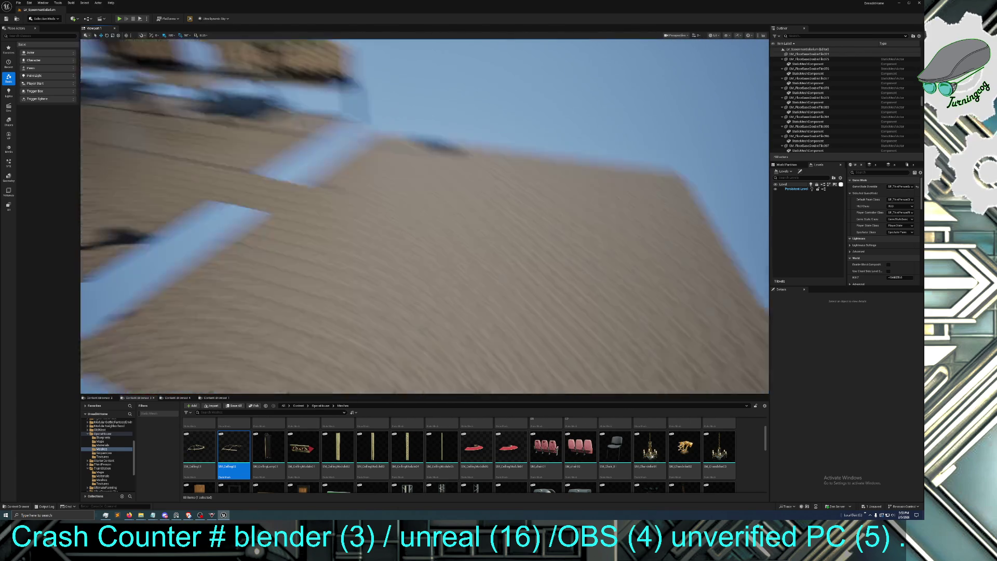
{"action": "key", "text": "w"}
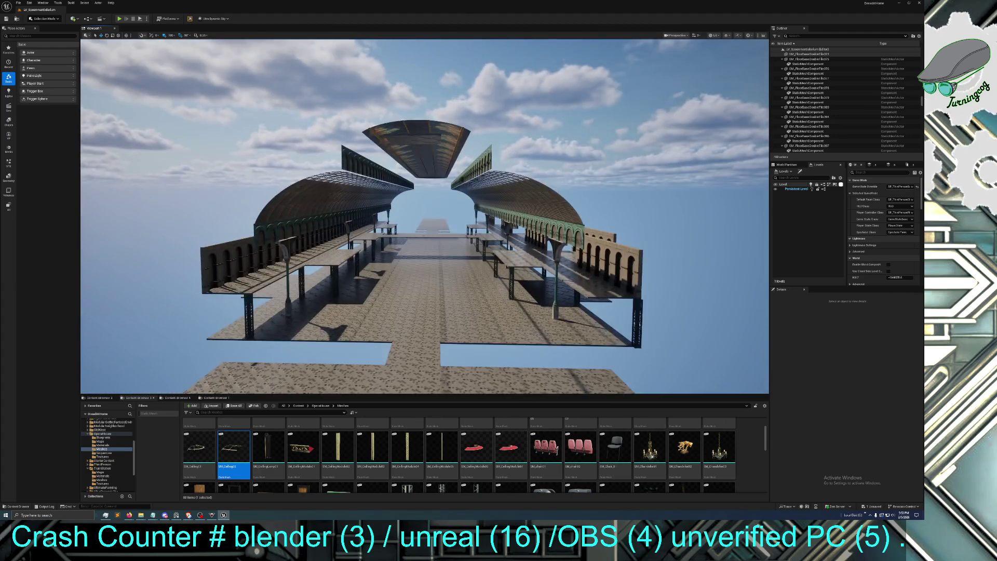
{"action": "key", "text": "w"}
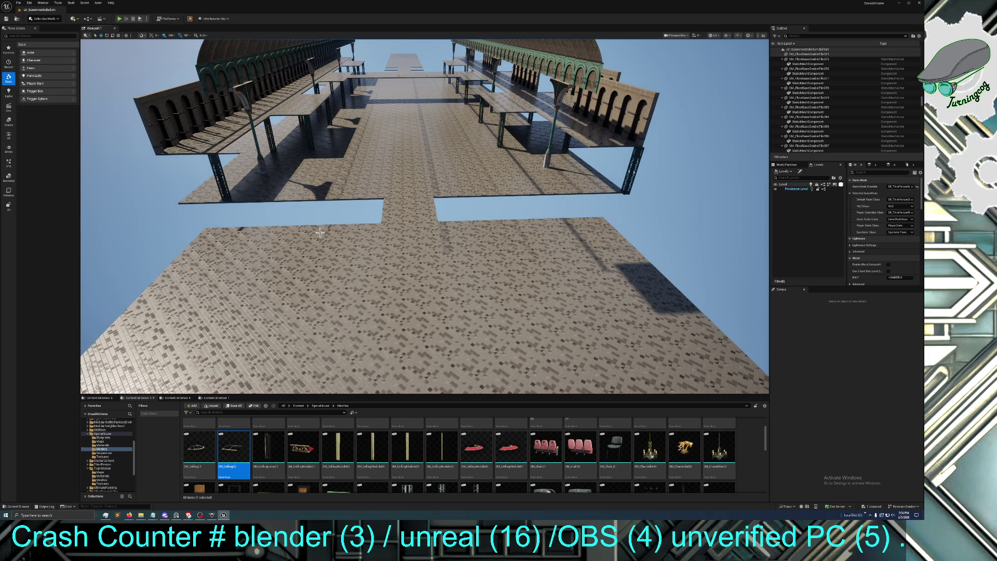
{"action": "left_click_drag", "start_coordinate": [395, 242], "coordinate": [264, 240]}
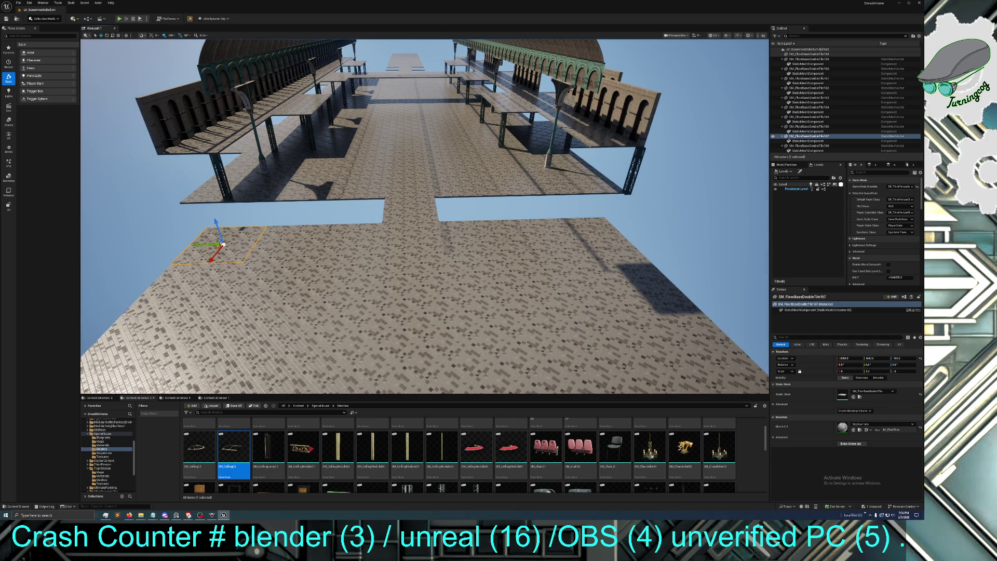
{"action": "mouse_move", "coordinate": [478, 235]}
{"action": "left_mouse_down"}
{"action": "mouse_move", "coordinate": [436, 223]}
{"action": "mouse_move", "coordinate": [431, 231]}
{"action": "mouse_move", "coordinate": [439, 227]}
{"action": "mouse_move", "coordinate": [418, 213]}
{"action": "mouse_move", "coordinate": [243, 274]}
{"action": "left_mouse_up"}
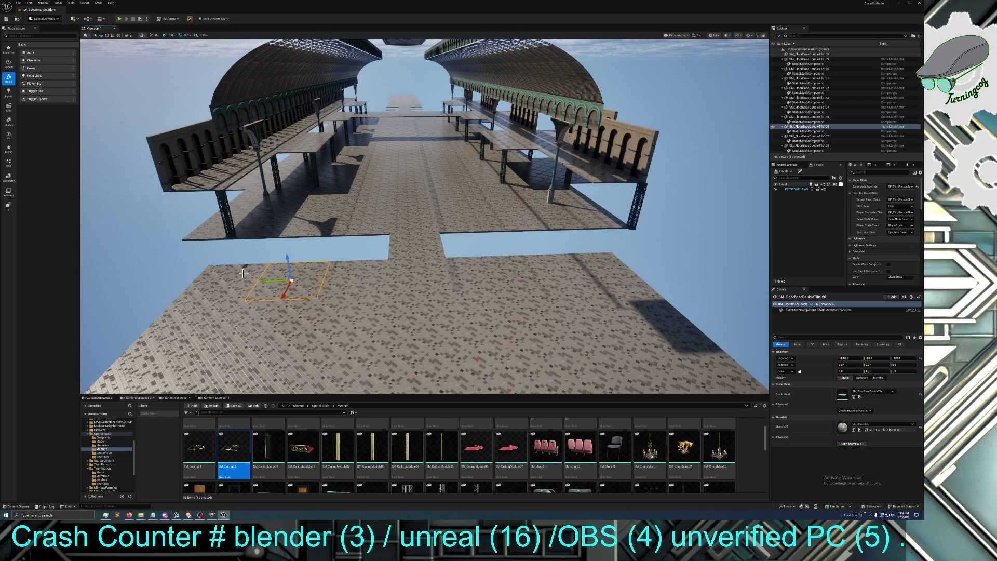
{"action": "left_click", "coordinate": [206, 327], "text": "ctrl"}
{"action": "key", "text": "f"}
Alt-drag the selected tiles along X to duplicate them into three new rows
{"action": "mouse_move", "coordinate": [397, 222]}
{"action": "left_mouse_down"}
{"action": "mouse_move", "coordinate": [318, 285]}
{"action": "mouse_move", "coordinate": [268, 374]}
{"action": "mouse_move", "coordinate": [318, 376]}
{"action": "left_mouse_up"}
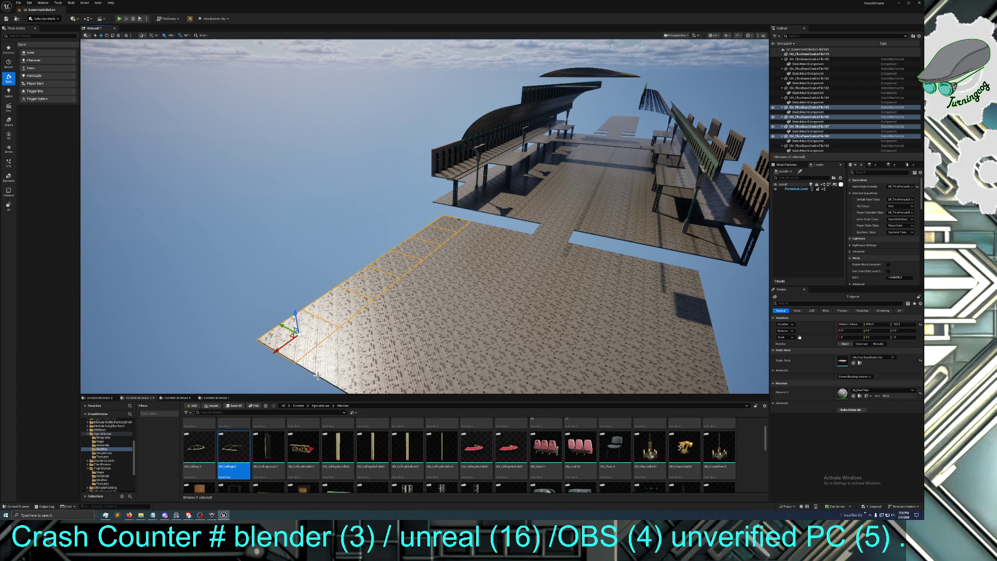
{"action": "mouse_move", "coordinate": [285, 331]}
{"action": "left_mouse_down"}
{"action": "mouse_move", "coordinate": [252, 303]}
{"action": "mouse_move", "coordinate": [244, 307]}
{"action": "mouse_move", "coordinate": [249, 337]}
{"action": "mouse_move", "coordinate": [286, 334]}
{"action": "left_mouse_up"}
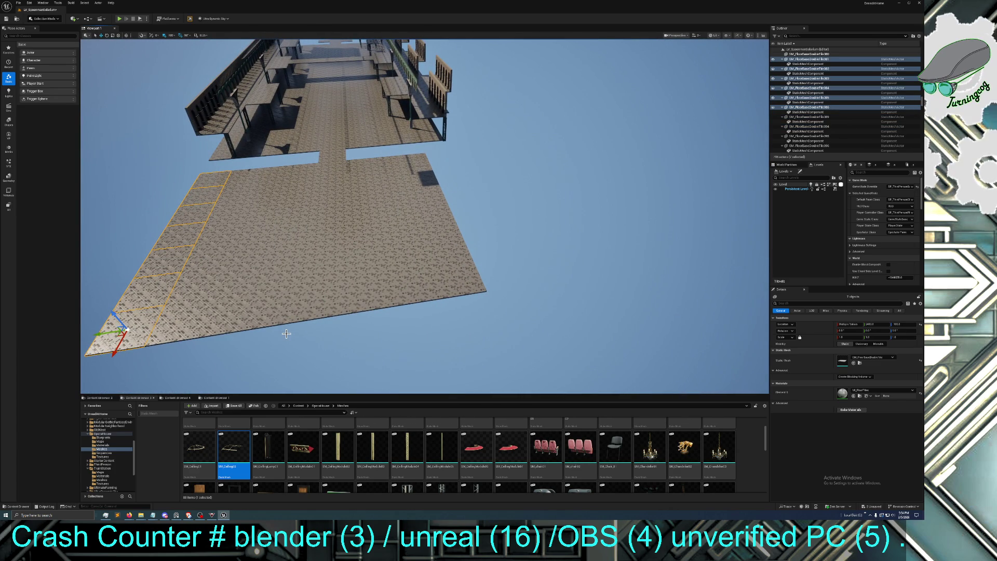
{"action": "left_click_drag", "start_coordinate": [97, 334], "coordinate": [476, 298]}
{"action": "mouse_move", "coordinate": [386, 284]}
{"action": "left_mouse_down"}
{"action": "mouse_move", "coordinate": [386, 245]}
{"action": "mouse_move", "coordinate": [386, 283]}
{"action": "left_mouse_up"}
Select a nine-tile strip along the floor edge, Ctrl+D duplicate it and slide it outward along X
{"action": "left_click", "coordinate": [385, 225]}
{"action": "left_click", "coordinate": [385, 265], "text": "ctrl"}
{"action": "left_click", "coordinate": [373, 304], "text": "ctrl"}
{"action": "mouse_move", "coordinate": [366, 351]}
{"action": "left_mouse_down"}
{"action": "mouse_move", "coordinate": [470, 323]}
{"action": "mouse_move", "coordinate": [461, 304]}
{"action": "left_mouse_up"}
{"action": "left_click", "coordinate": [494, 218], "text": "ctrl"}
{"action": "left_click", "coordinate": [491, 275], "text": "ctrl"}
{"action": "left_click", "coordinate": [480, 323], "text": "ctrl"}
{"action": "left_click", "coordinate": [462, 321], "text": "ctrl"}
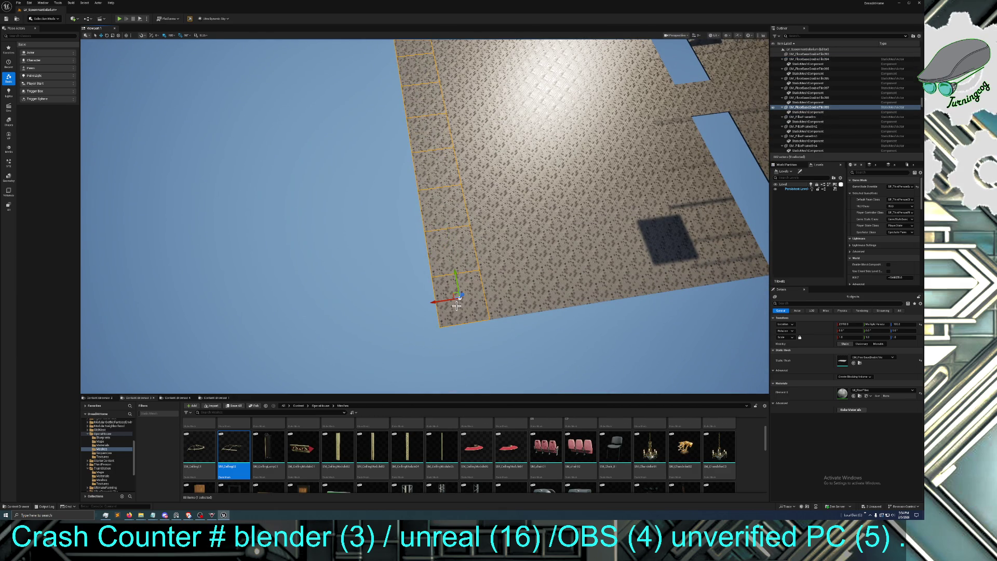
{"action": "key", "text": "ctrl+d"}
{"action": "mouse_move", "coordinate": [434, 300]}
{"action": "left_mouse_down"}
{"action": "mouse_move", "coordinate": [379, 308]}
{"action": "mouse_move", "coordinate": [401, 307]}
{"action": "mouse_move", "coordinate": [389, 307]}
{"action": "left_mouse_up"}
{"action": "left_click", "coordinate": [386, 307]}
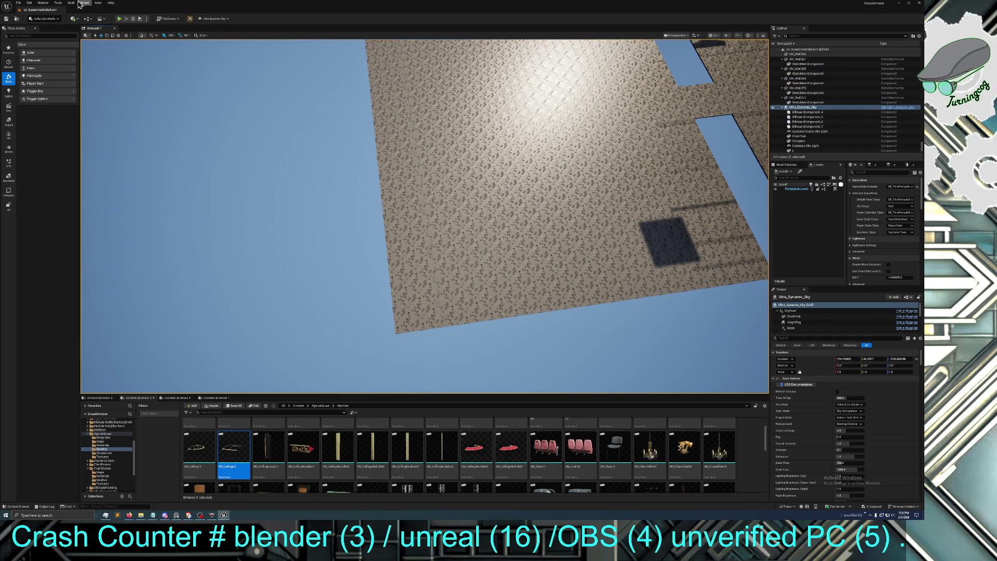
Undo the accidental selection change and slide the duplicated tile strip sideways into place
{"action": "left_click", "coordinate": [32, 3]}
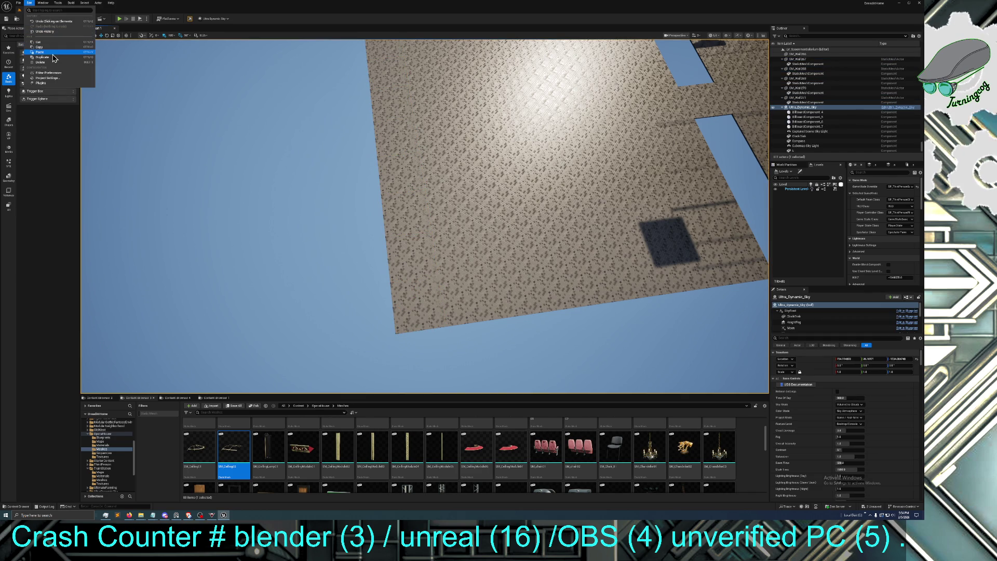
{"action": "left_click", "coordinate": [53, 22]}
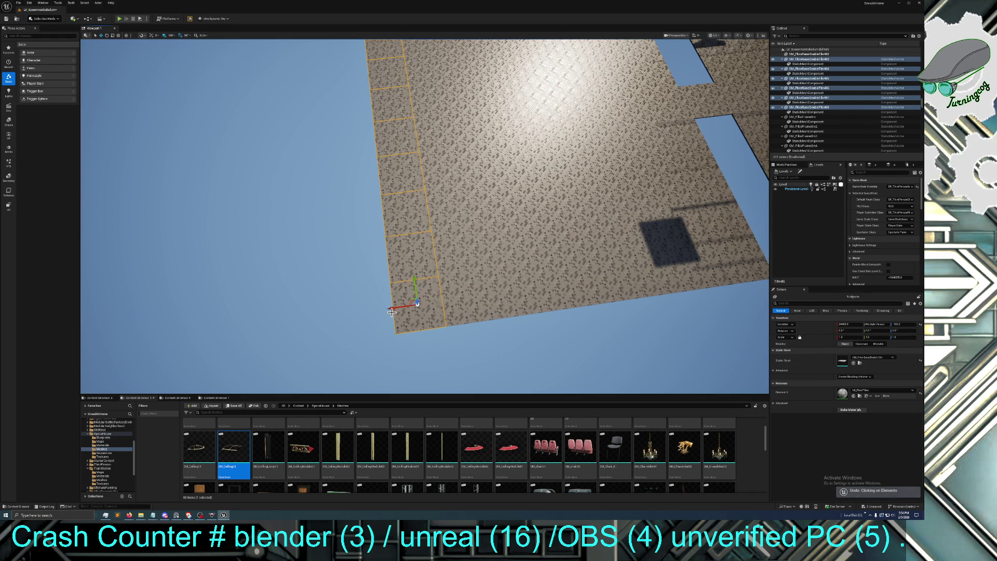
{"action": "left_click_drag", "start_coordinate": [405, 307], "coordinate": [395, 308]}
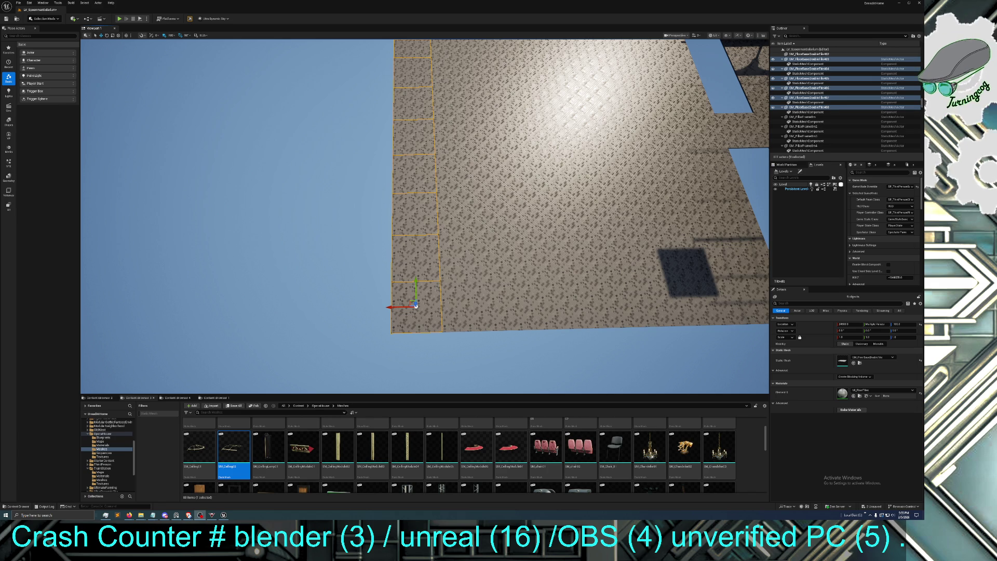
{"action": "mouse_move", "coordinate": [425, 218]}
{"action": "left_mouse_down"}
{"action": "mouse_move", "coordinate": [411, 291]}
{"action": "mouse_move", "coordinate": [418, 223]}
{"action": "mouse_move", "coordinate": [415, 244]}
{"action": "left_mouse_up"}
Minimize the lounge-music browser window and bring back the concert video window
{"action": "left_click", "coordinate": [189, 515]}
{"action": "mouse_move", "coordinate": [32, 325]}
{"action": "left_mouse_down"}
{"action": "mouse_move", "coordinate": [647, 149]}
{"action": "mouse_move", "coordinate": [558, 73]}
{"action": "mouse_move", "coordinate": [31, 325]}
{"action": "left_mouse_up"}
{"action": "left_click", "coordinate": [60, 325]}
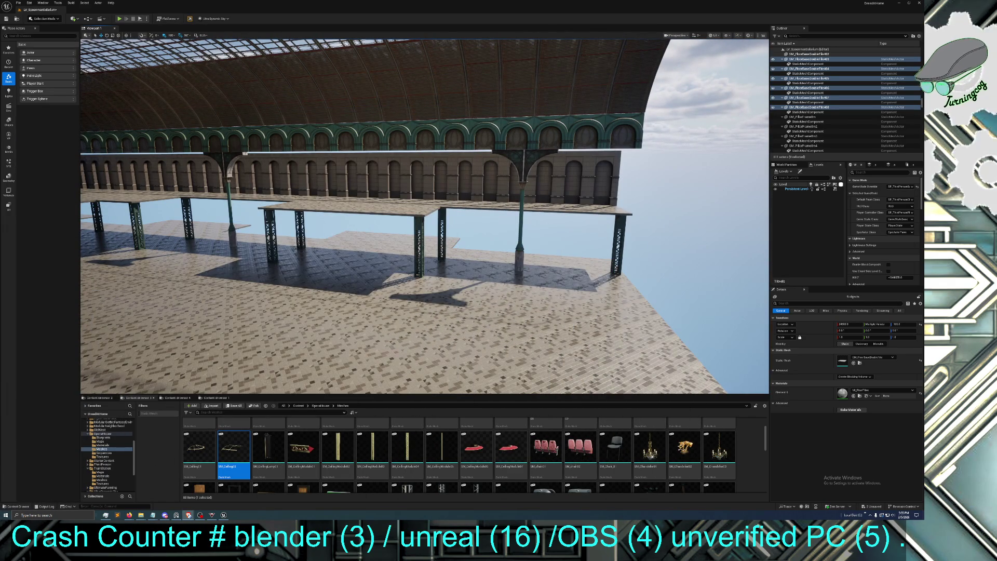
{"action": "left_click", "coordinate": [189, 515]}
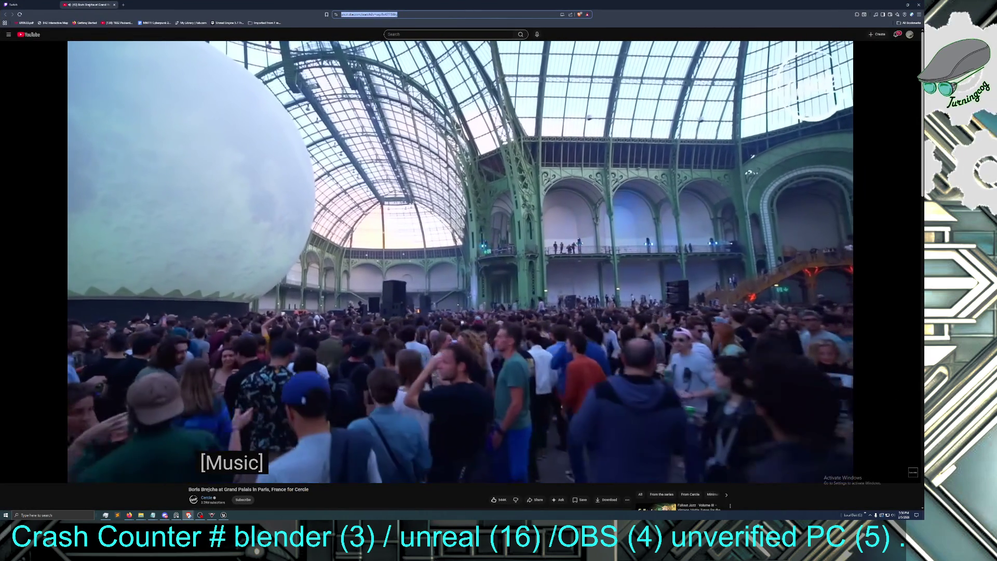
Restore down the YouTube window and drag it off the left screen edge to uncover Unreal
{"action": "key", "text": "alt+Tab"}
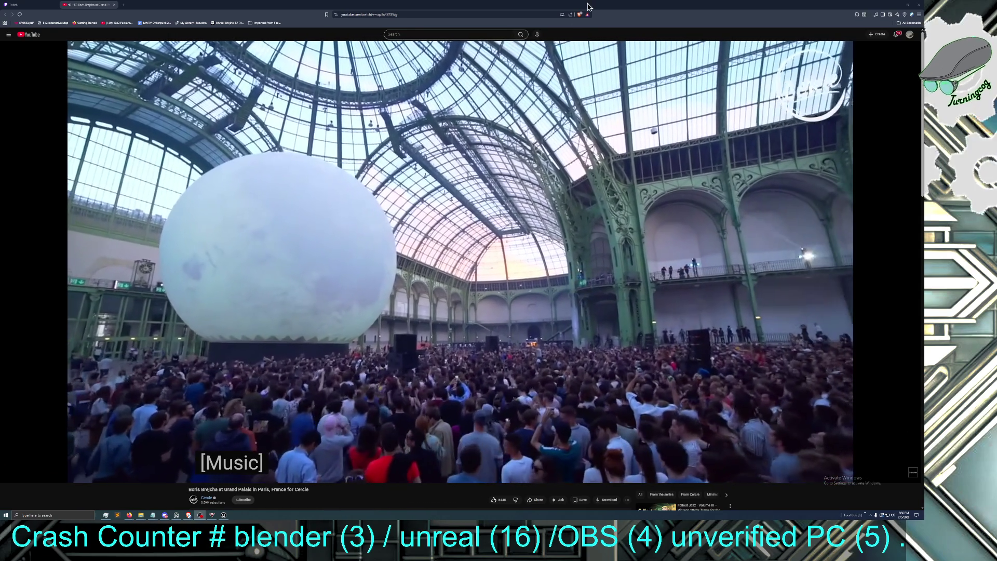
{"action": "left_click_drag", "start_coordinate": [623, 4], "coordinate": [570, 18]}
{"action": "left_click_drag", "start_coordinate": [376, 158], "coordinate": [0, 281]}
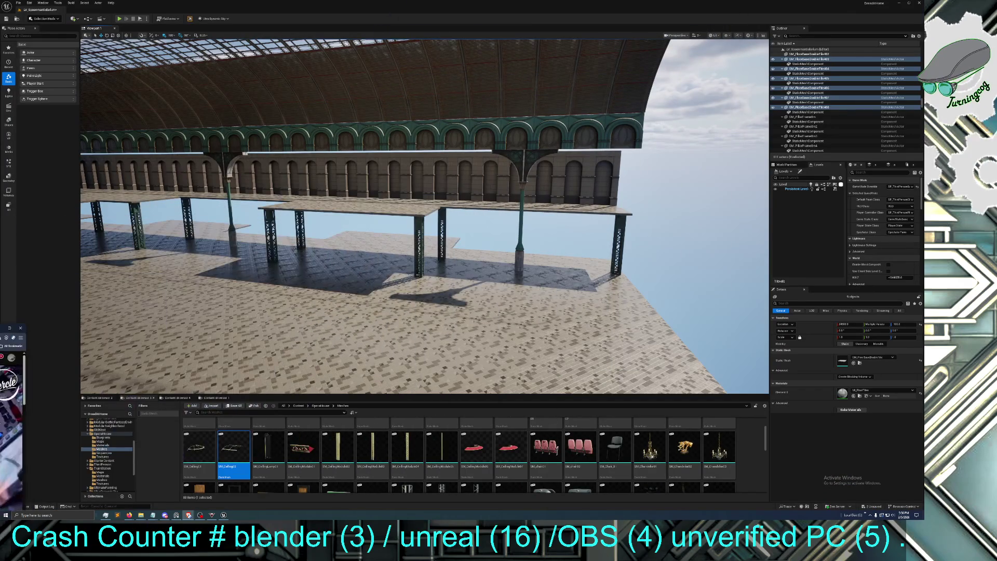
Fly above the central walkway toward the left arcade, then bring up the PureRef board full screen
{"action": "left_click_drag", "start_coordinate": [456, 235], "coordinate": [456, 235]}
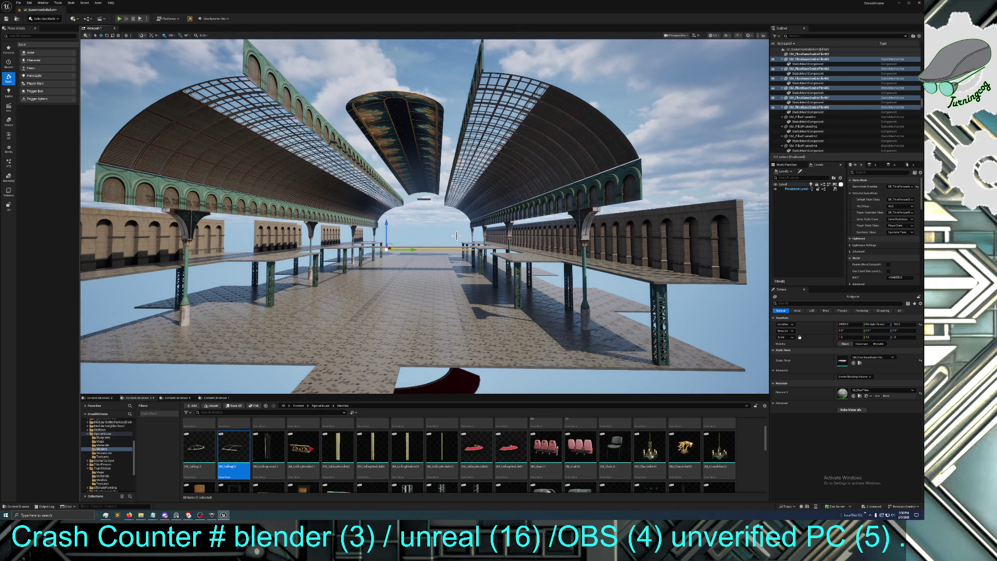
{"action": "mouse_move", "coordinate": [450, 232]}
{"action": "left_mouse_down"}
{"action": "mouse_move", "coordinate": [450, 207]}
{"action": "mouse_move", "coordinate": [420, 208]}
{"action": "mouse_move", "coordinate": [498, 203]}
{"action": "mouse_move", "coordinate": [480, 206]}
{"action": "left_mouse_up"}
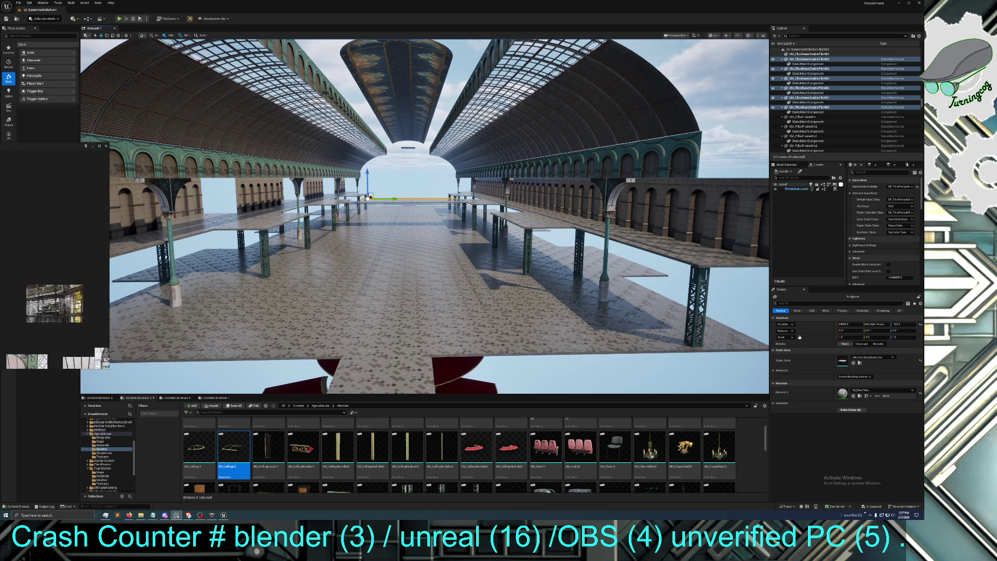
{"action": "left_click", "coordinate": [176, 514]}
{"action": "key", "text": "ctrl+f"}
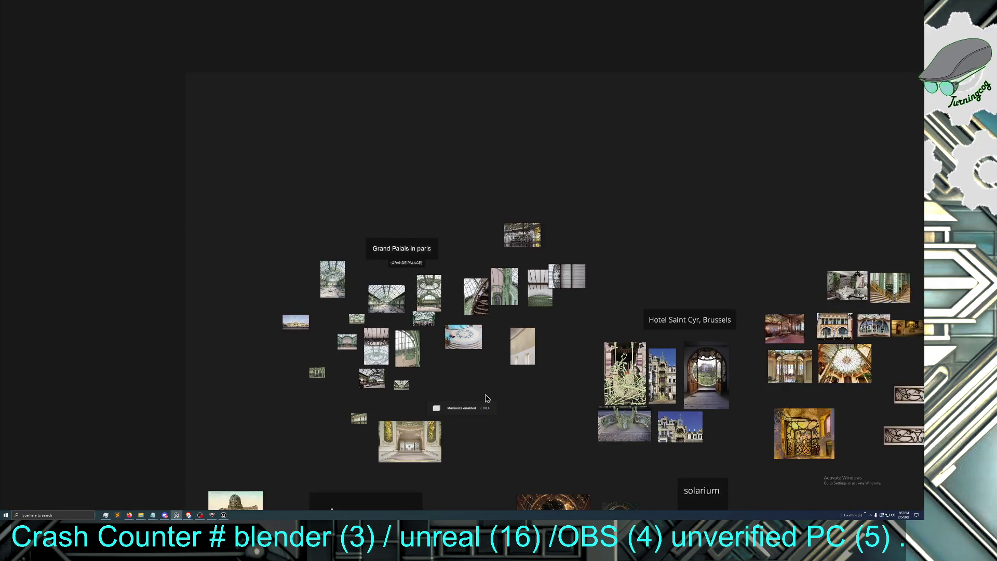
Pan across the Hotel Saint Cyr and Art Nouveau interior photos toward the solarium, sky walk and arcade sections
{"action": "scroll", "coordinate": [487, 397], "scroll_direction": "up", "scroll_amount": 4}
{"action": "mouse_move", "coordinate": [488, 398]}
{"action": "left_mouse_down"}
{"action": "mouse_move", "coordinate": [625, 459]}
{"action": "mouse_move", "coordinate": [592, 387]}
{"action": "mouse_move", "coordinate": [234, 164]}
{"action": "mouse_move", "coordinate": [322, 285]}
{"action": "mouse_move", "coordinate": [260, 312]}
{"action": "mouse_move", "coordinate": [294, 408]}
{"action": "left_mouse_up"}
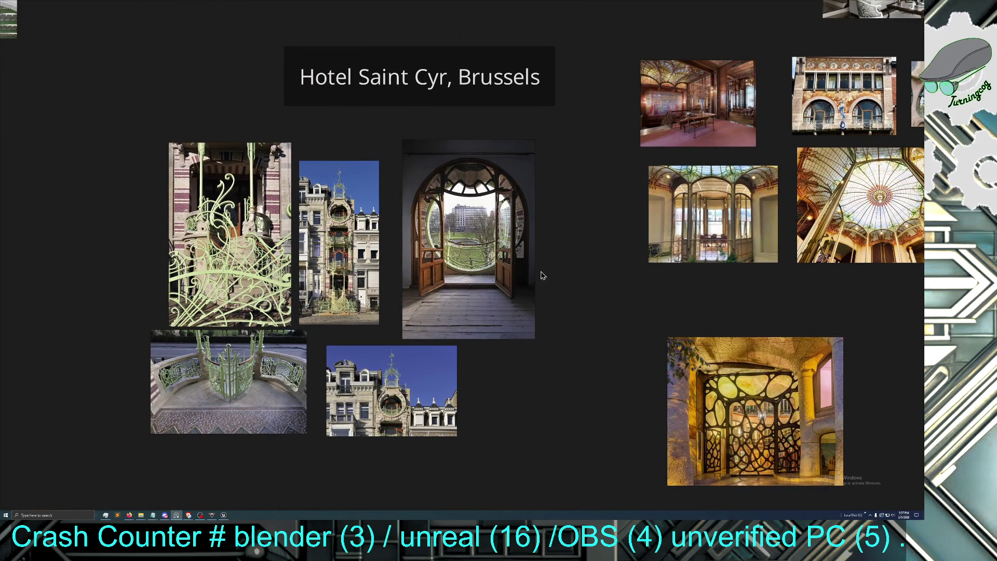
{"action": "mouse_move", "coordinate": [610, 264]}
{"action": "left_mouse_down"}
{"action": "mouse_move", "coordinate": [545, 299]}
{"action": "mouse_move", "coordinate": [447, 283]}
{"action": "left_mouse_up"}
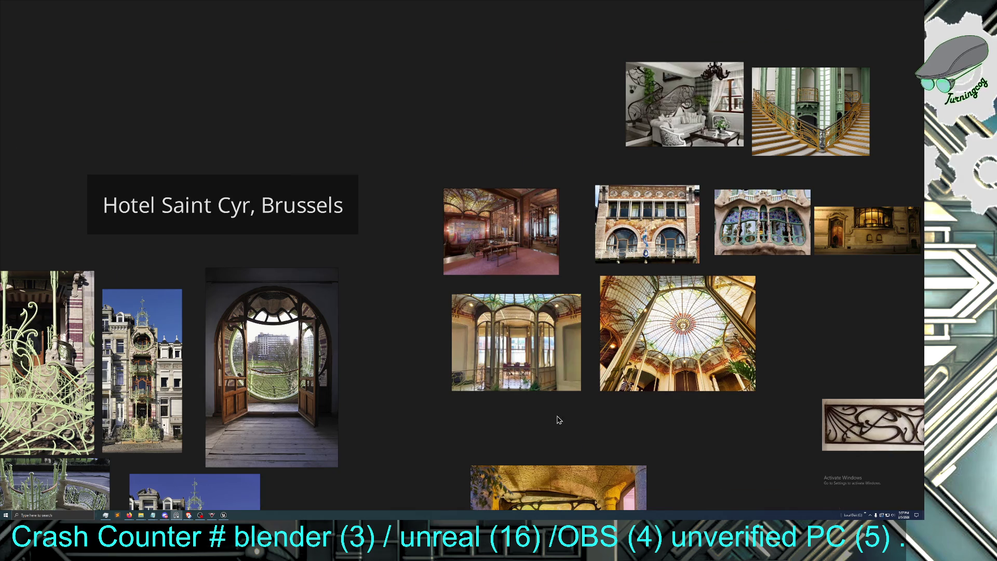
{"action": "left_click_drag", "start_coordinate": [560, 419], "coordinate": [414, 312]}
{"action": "mouse_move", "coordinate": [748, 356]}
{"action": "left_mouse_down"}
{"action": "mouse_move", "coordinate": [681, 370]}
{"action": "mouse_move", "coordinate": [516, 357]}
{"action": "left_mouse_up"}
{"action": "scroll", "coordinate": [681, 369], "scroll_direction": "down", "scroll_amount": 2}
{"action": "scroll", "coordinate": [587, 405], "scroll_direction": "down", "scroll_amount": 2}
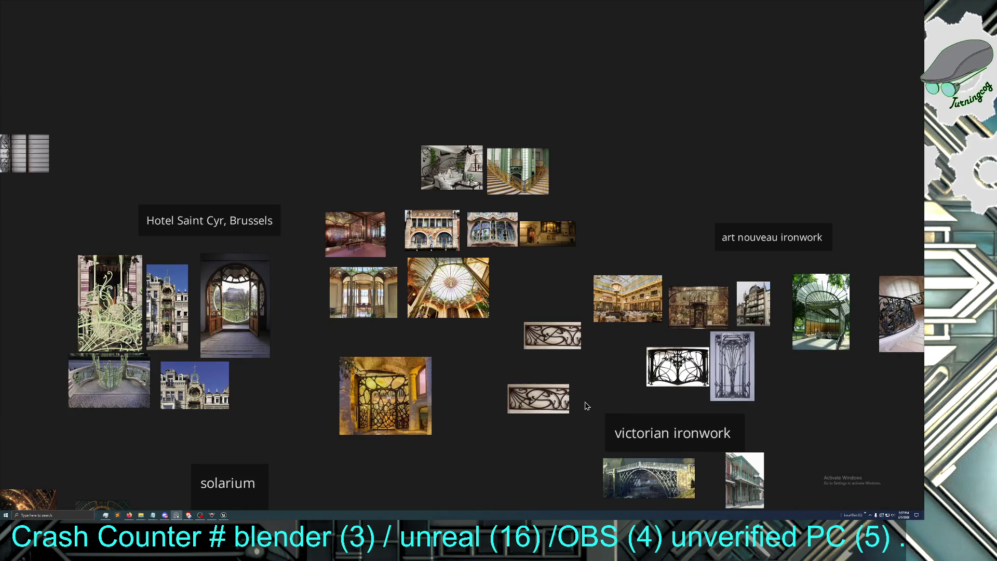
{"action": "scroll", "coordinate": [587, 406], "scroll_direction": "down", "scroll_amount": 2}
{"action": "left_click_drag", "start_coordinate": [557, 419], "coordinate": [534, 390]}
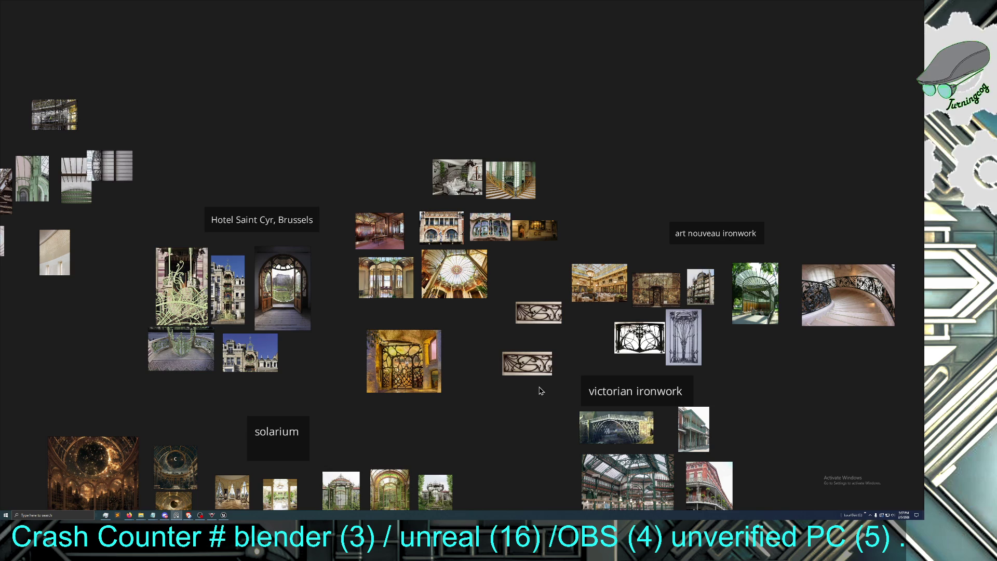
{"action": "scroll", "coordinate": [540, 393], "scroll_direction": "up", "scroll_amount": 2}
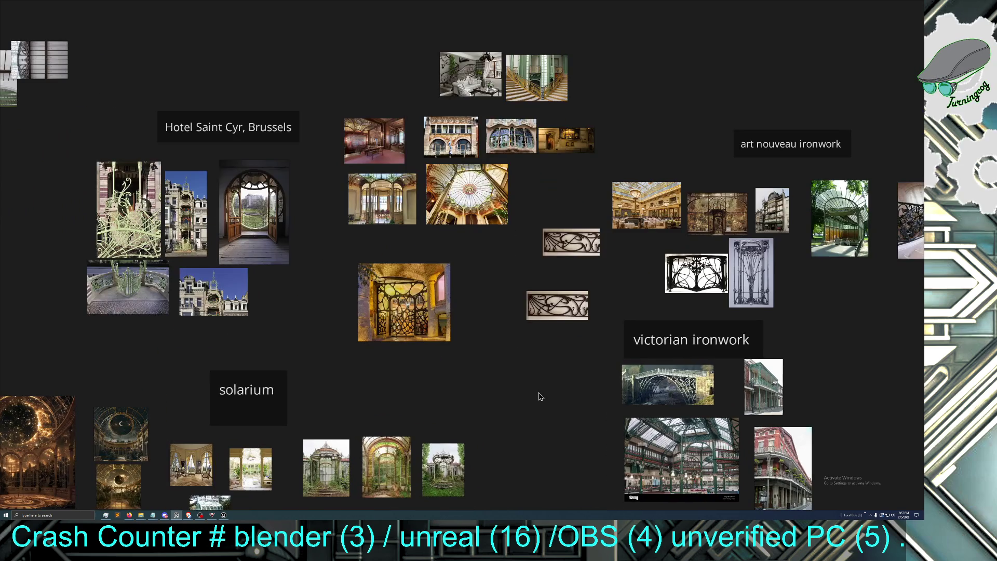
{"action": "mouse_move", "coordinate": [541, 396]}
{"action": "left_mouse_down"}
{"action": "mouse_move", "coordinate": [535, 389]}
{"action": "mouse_move", "coordinate": [623, 222]}
{"action": "mouse_move", "coordinate": [651, 265]}
{"action": "left_mouse_up"}
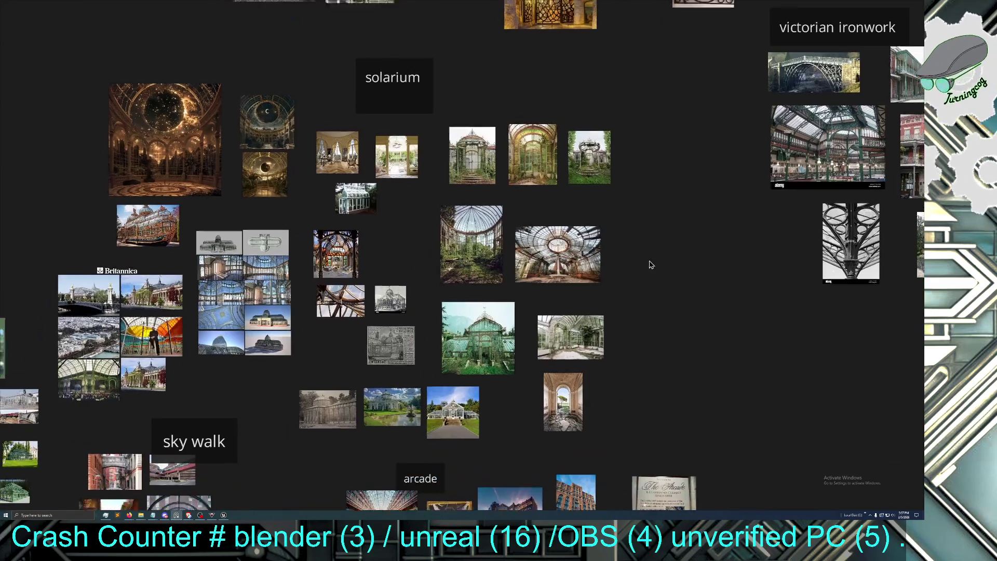
{"action": "scroll", "coordinate": [623, 363], "scroll_direction": "up", "scroll_amount": 2}
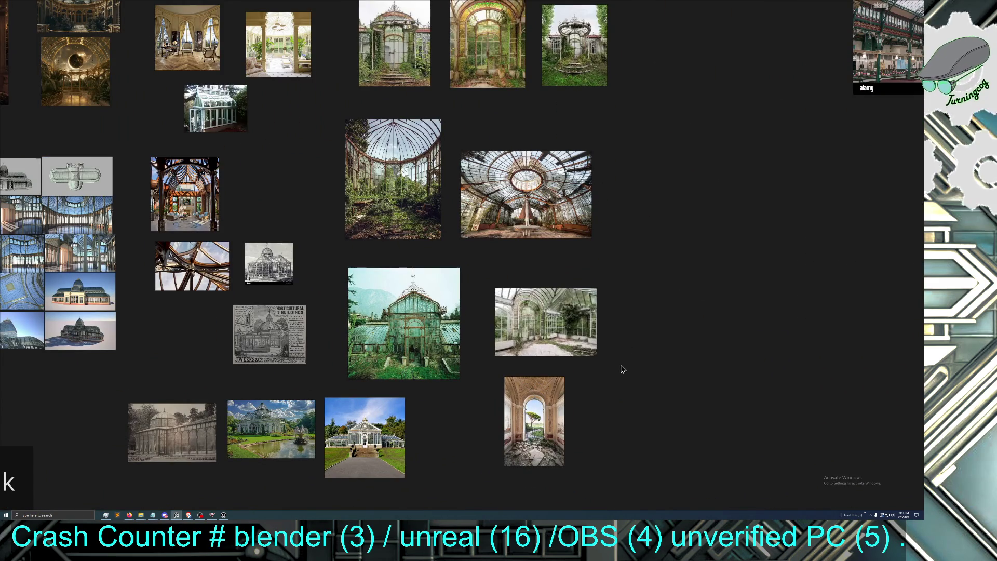
Zoom in on the arcade group, bringing the arcade photo and its label up close
{"action": "left_click_drag", "start_coordinate": [623, 369], "coordinate": [637, 362]}
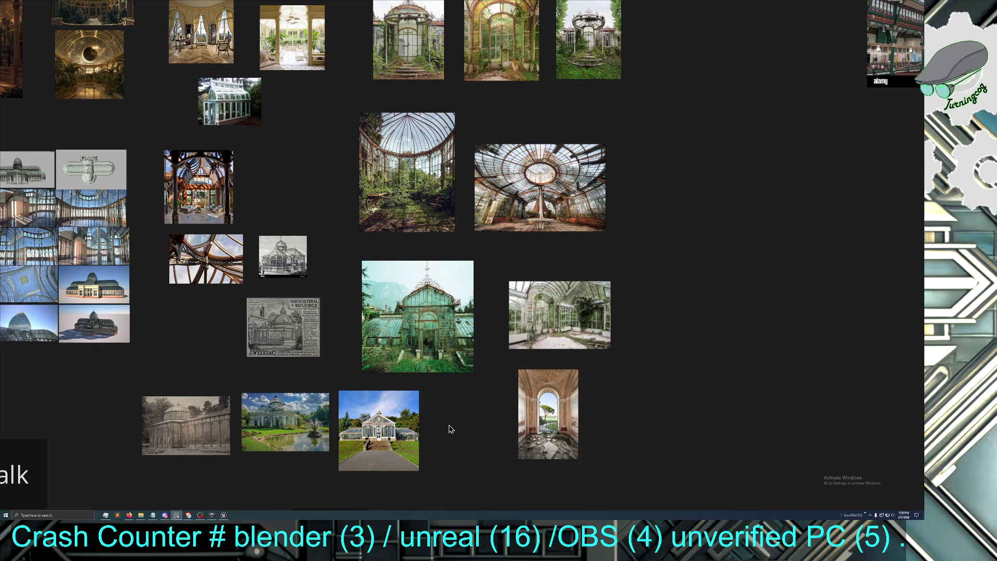
{"action": "mouse_move", "coordinate": [460, 412]}
{"action": "left_mouse_down"}
{"action": "mouse_move", "coordinate": [492, 374]}
{"action": "mouse_move", "coordinate": [572, 325]}
{"action": "left_mouse_up"}
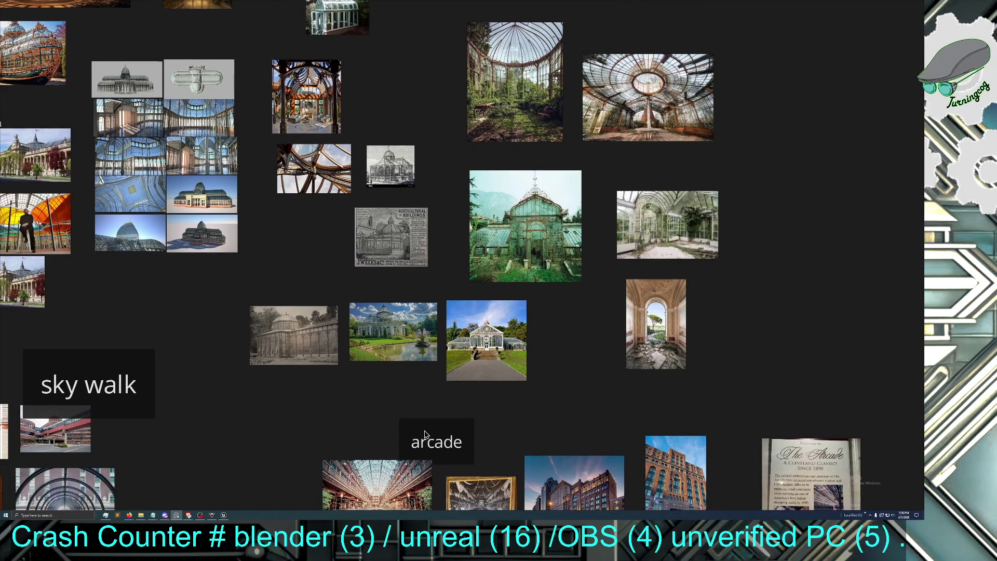
{"action": "scroll", "coordinate": [320, 422], "scroll_direction": "up", "scroll_amount": 4}
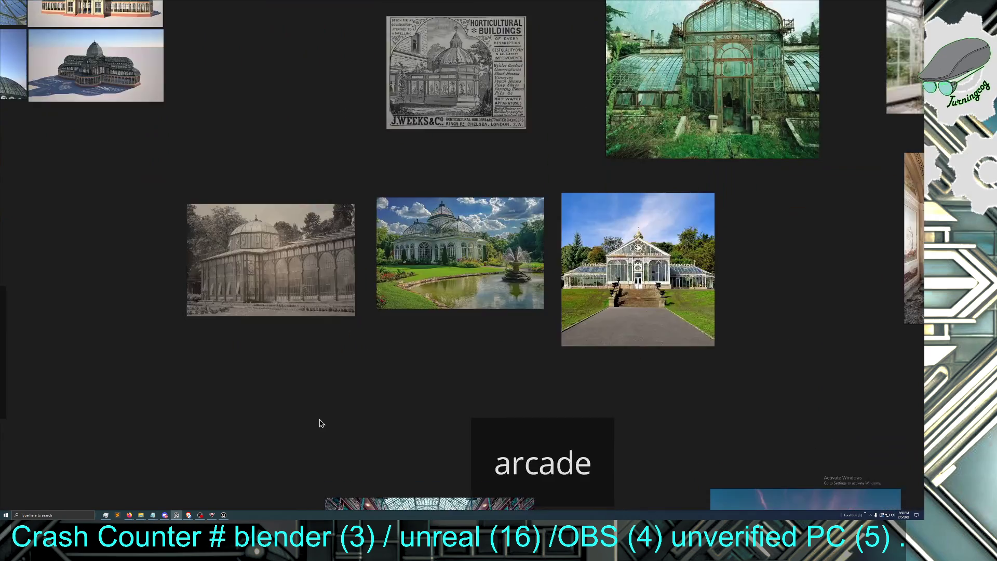
{"action": "scroll", "coordinate": [320, 422], "scroll_direction": "up", "scroll_amount": 3}
{"action": "scroll", "coordinate": [471, 396], "scroll_direction": "up", "scroll_amount": 1}
{"action": "left_click_drag", "start_coordinate": [471, 397], "coordinate": [494, 460]}
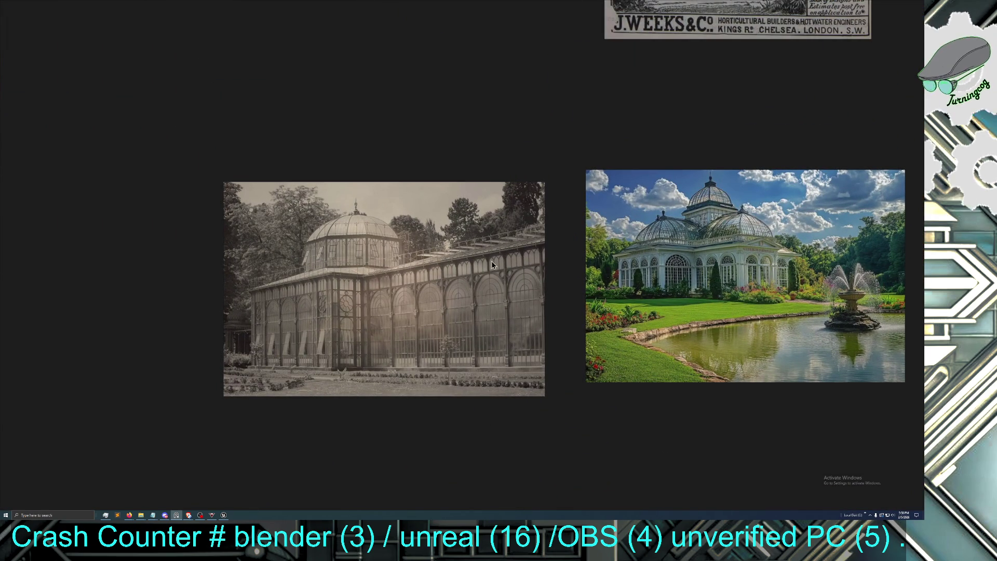
{"action": "scroll", "coordinate": [491, 294], "scroll_direction": "down", "scroll_amount": 5}
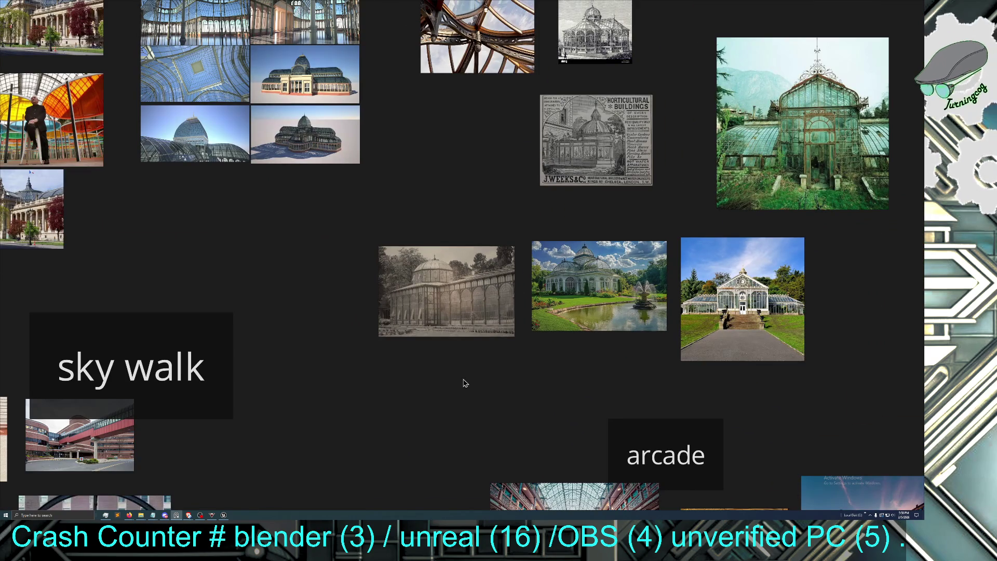
{"action": "left_click_drag", "start_coordinate": [475, 381], "coordinate": [475, 360]}
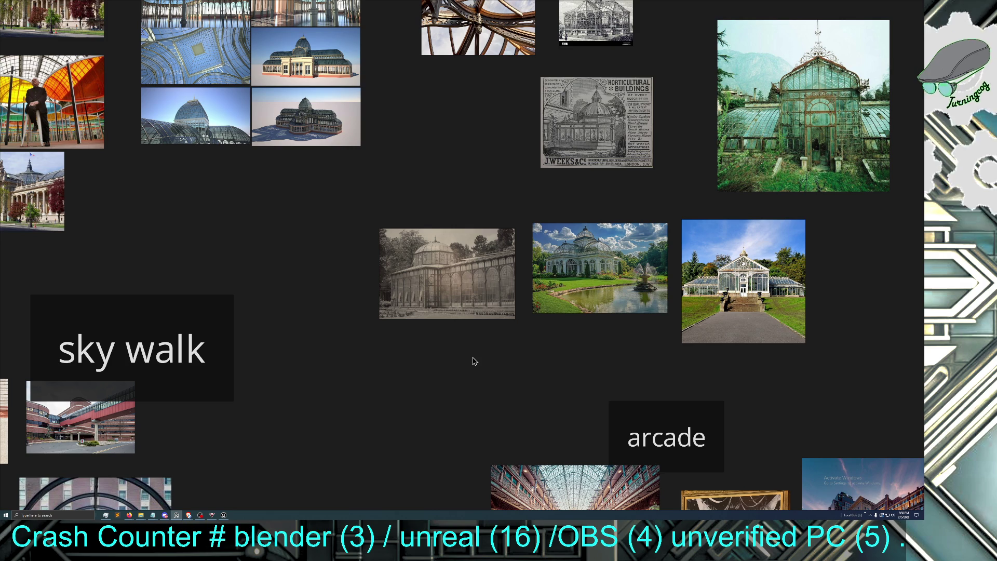
{"action": "scroll", "coordinate": [474, 361], "scroll_direction": "down", "scroll_amount": 1}
{"action": "left_click_drag", "start_coordinate": [455, 387], "coordinate": [520, 360]}
{"action": "scroll", "coordinate": [585, 403], "scroll_direction": "up", "scroll_amount": 3}
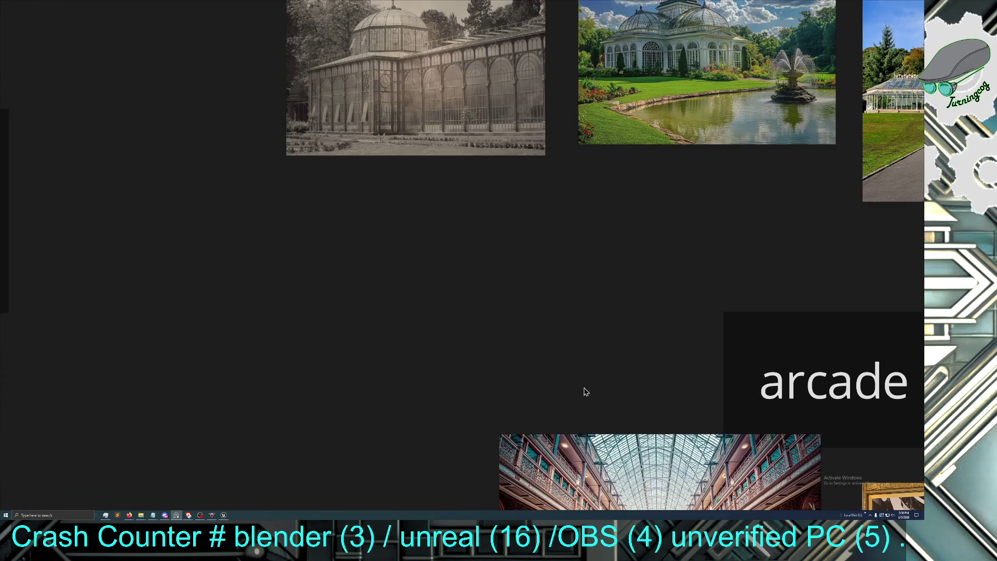
{"action": "left_click_drag", "start_coordinate": [583, 392], "coordinate": [500, 242]}
{"action": "scroll", "coordinate": [581, 348], "scroll_direction": "up", "scroll_amount": 2}
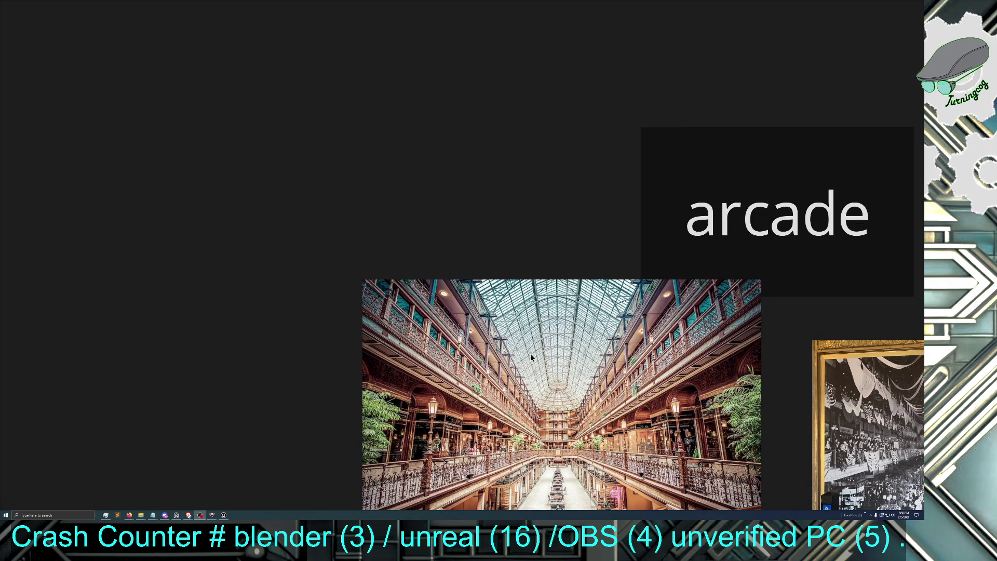
Back out of the arcade close-up and get a closer look at the sky walk photos
{"action": "key", "text": "Right"}
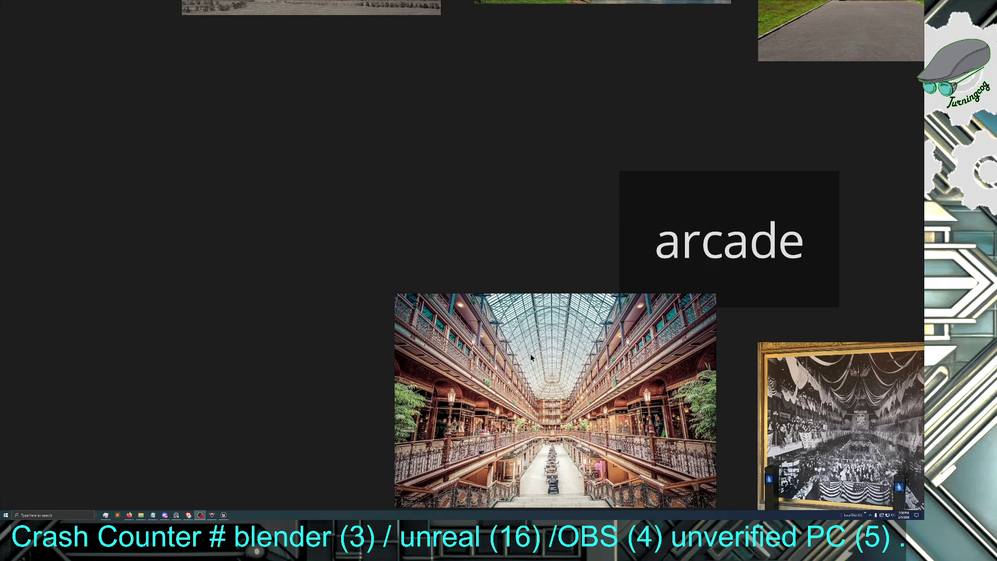
{"action": "scroll", "coordinate": [531, 354], "scroll_direction": "down", "scroll_amount": 1}
{"action": "scroll", "coordinate": [541, 350], "scroll_direction": "down", "scroll_amount": 1}
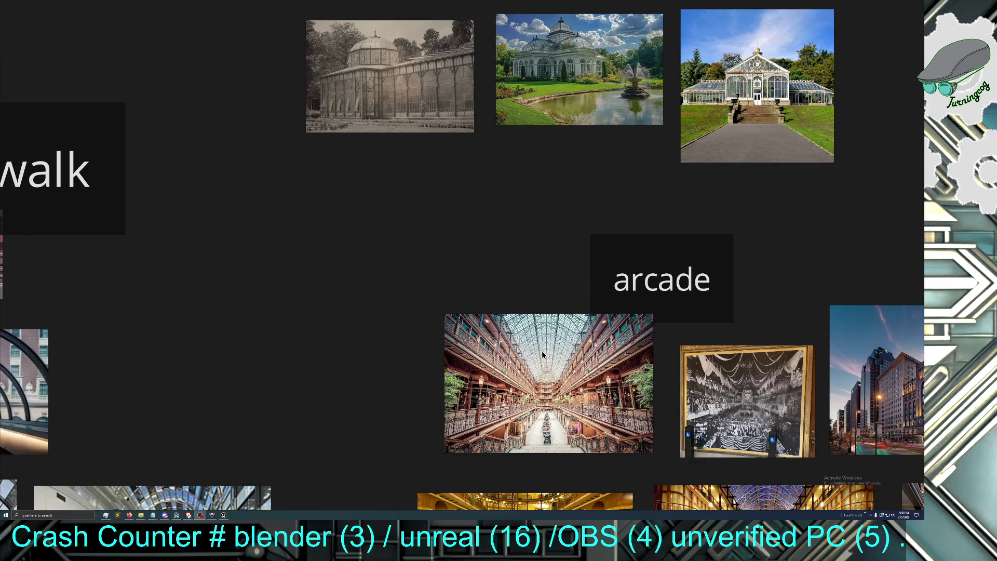
{"action": "scroll", "coordinate": [514, 308], "scroll_direction": "down", "scroll_amount": 2}
{"action": "mouse_move", "coordinate": [390, 328]}
{"action": "left_mouse_down"}
{"action": "mouse_move", "coordinate": [436, 267]}
{"action": "mouse_move", "coordinate": [564, 149]}
{"action": "left_mouse_up"}
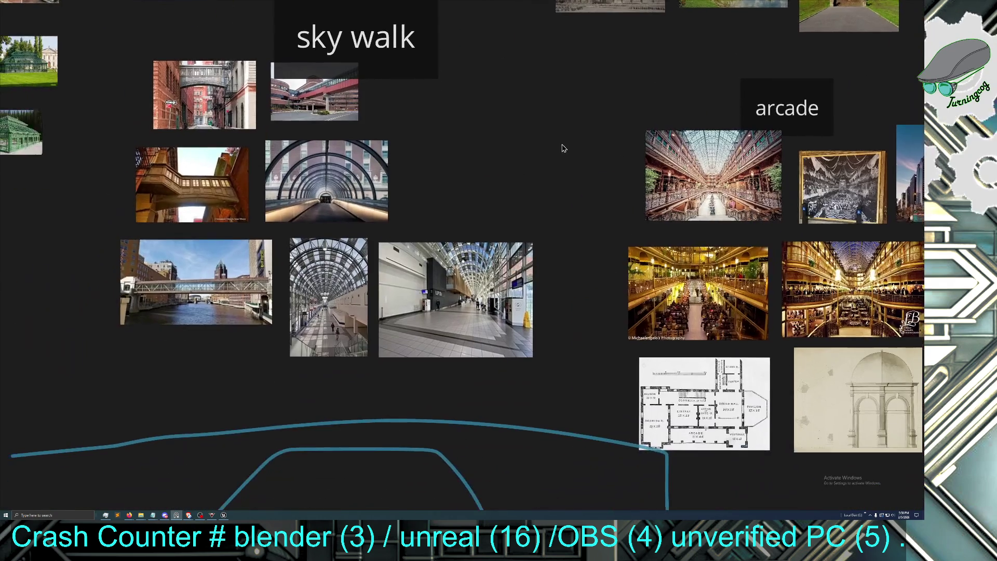
{"action": "scroll", "coordinate": [453, 274], "scroll_direction": "up", "scroll_amount": 1}
{"action": "scroll", "coordinate": [453, 273], "scroll_direction": "up", "scroll_amount": 2}
{"action": "left_click_drag", "start_coordinate": [382, 278], "coordinate": [579, 342]}
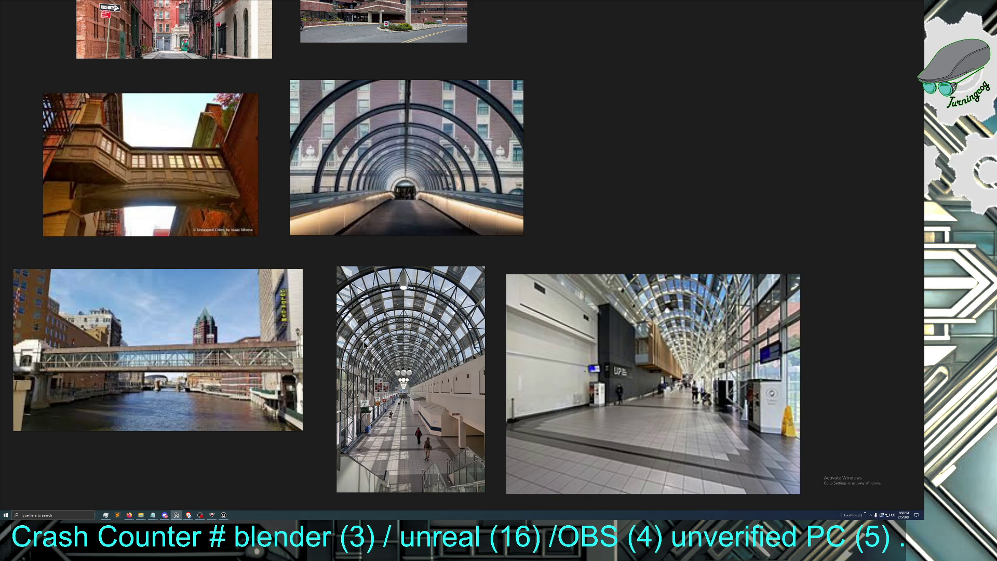
{"action": "scroll", "coordinate": [461, 289], "scroll_direction": "down", "scroll_amount": 3}
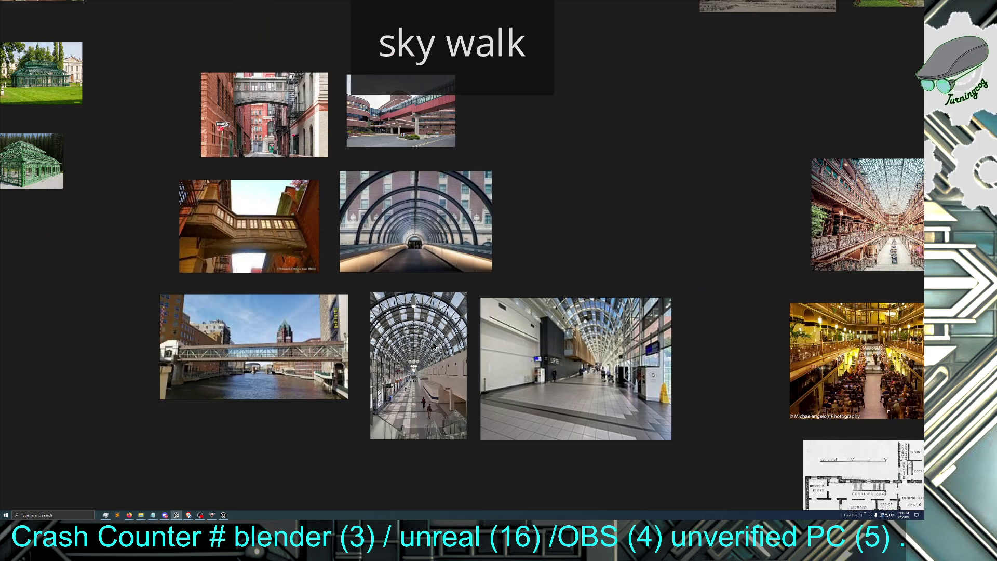
{"action": "left_click_drag", "start_coordinate": [690, 249], "coordinate": [345, 276]}
{"action": "scroll", "coordinate": [539, 325], "scroll_direction": "up", "scroll_amount": 3}
Pan past the arcade, solarium and Victorian ironwork groups to the green greenhouse images
{"action": "mouse_move", "coordinate": [539, 325]}
{"action": "left_mouse_down"}
{"action": "mouse_move", "coordinate": [418, 350]}
{"action": "mouse_move", "coordinate": [376, 377]}
{"action": "left_mouse_up"}
{"action": "scroll", "coordinate": [586, 385], "scroll_direction": "down", "scroll_amount": 3}
{"action": "left_click_drag", "start_coordinate": [583, 384], "coordinate": [535, 463]}
{"action": "scroll", "coordinate": [537, 452], "scroll_direction": "up", "scroll_amount": 4}
{"action": "scroll", "coordinate": [541, 429], "scroll_direction": "down", "scroll_amount": 4}
{"action": "scroll", "coordinate": [447, 372], "scroll_direction": "down", "scroll_amount": 2}
{"action": "scroll", "coordinate": [470, 294], "scroll_direction": "up", "scroll_amount": 4}
{"action": "scroll", "coordinate": [469, 452], "scroll_direction": "down", "scroll_amount": 3}
{"action": "left_click_drag", "start_coordinate": [472, 456], "coordinate": [492, 347]}
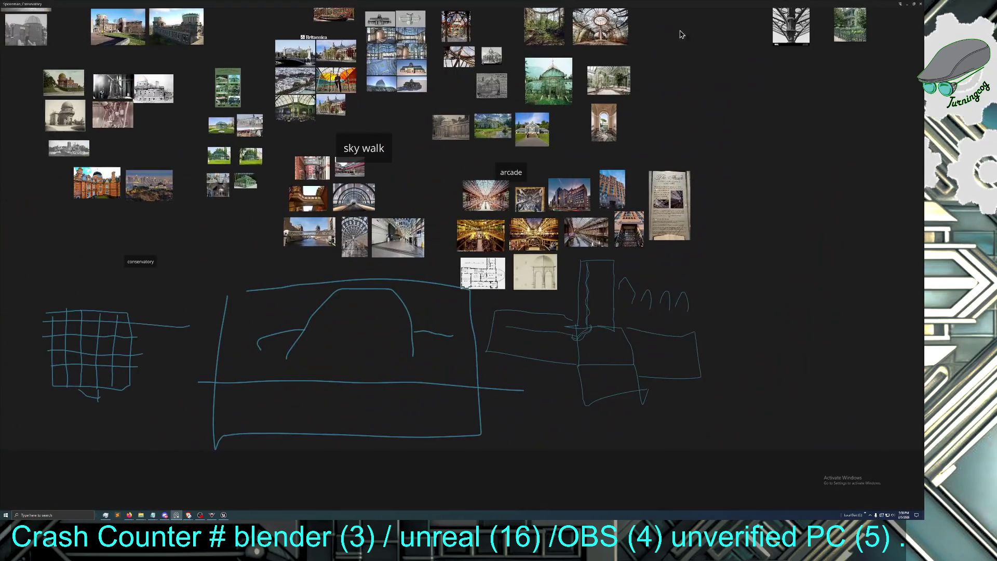
{"action": "scroll", "coordinate": [367, 291], "scroll_direction": "up", "scroll_amount": 5}
{"action": "left_click_drag", "start_coordinate": [350, 258], "coordinate": [410, 474]}
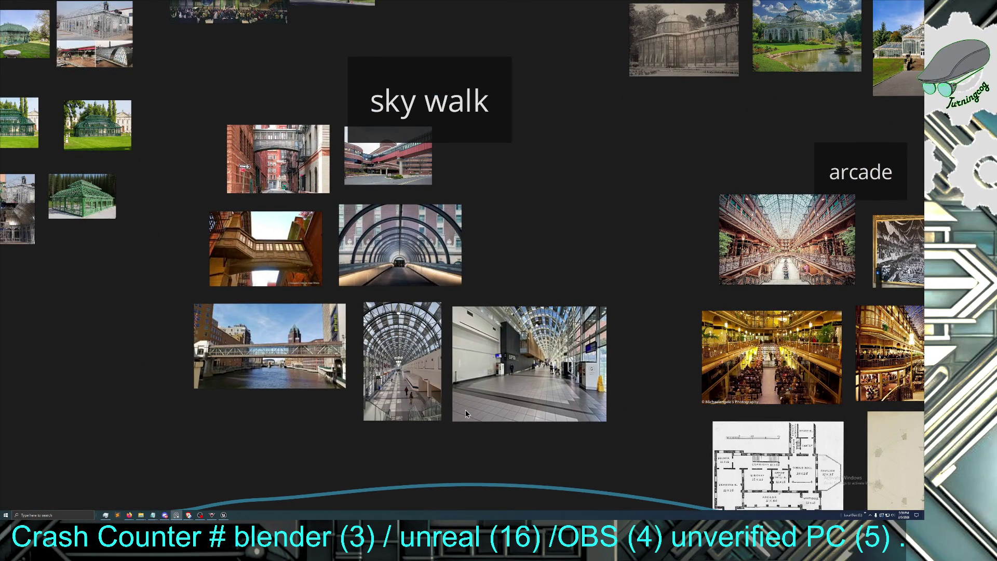
{"action": "scroll", "coordinate": [449, 411], "scroll_direction": "down", "scroll_amount": 1}
{"action": "scroll", "coordinate": [260, 338], "scroll_direction": "down", "scroll_amount": 1}
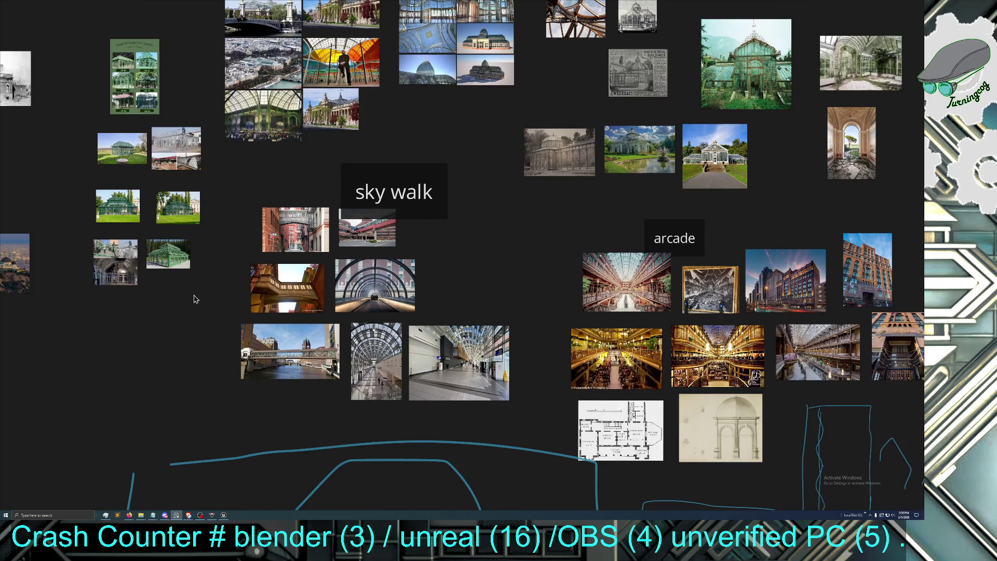
{"action": "left_click_drag", "start_coordinate": [195, 299], "coordinate": [405, 360]}
{"action": "scroll", "coordinate": [392, 370], "scroll_direction": "up", "scroll_amount": 4}
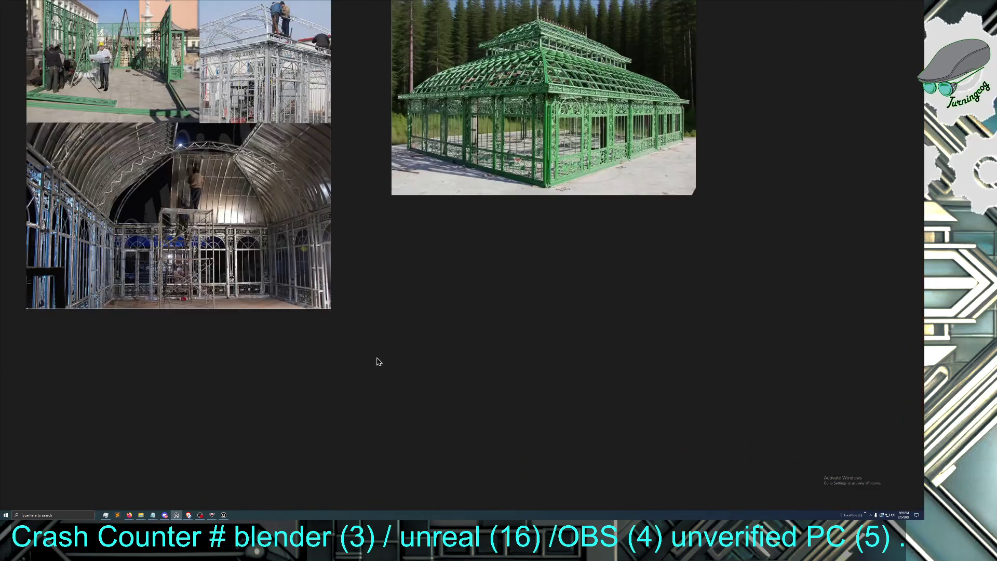
Pan from the greenhouse photos to the Royal Observatory Edinburgh Trust image group
{"action": "left_click_drag", "start_coordinate": [352, 326], "coordinate": [451, 517]}
{"action": "scroll", "coordinate": [589, 413], "scroll_direction": "down", "scroll_amount": 2}
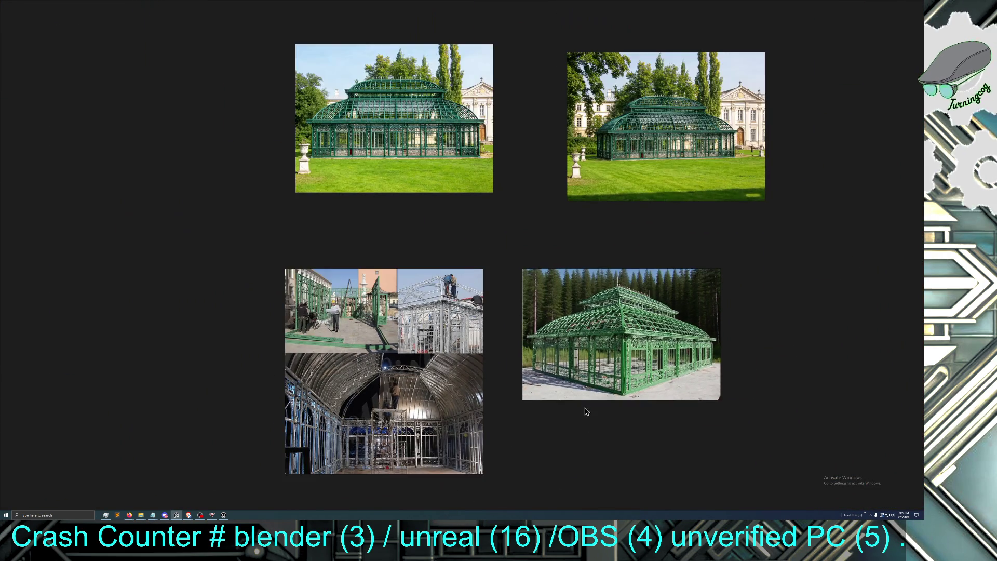
{"action": "scroll", "coordinate": [587, 412], "scroll_direction": "down", "scroll_amount": 2}
{"action": "scroll", "coordinate": [351, 364], "scroll_direction": "down", "scroll_amount": 2}
{"action": "scroll", "coordinate": [484, 391], "scroll_direction": "up", "scroll_amount": 1}
{"action": "left_click_drag", "start_coordinate": [431, 408], "coordinate": [500, 447]}
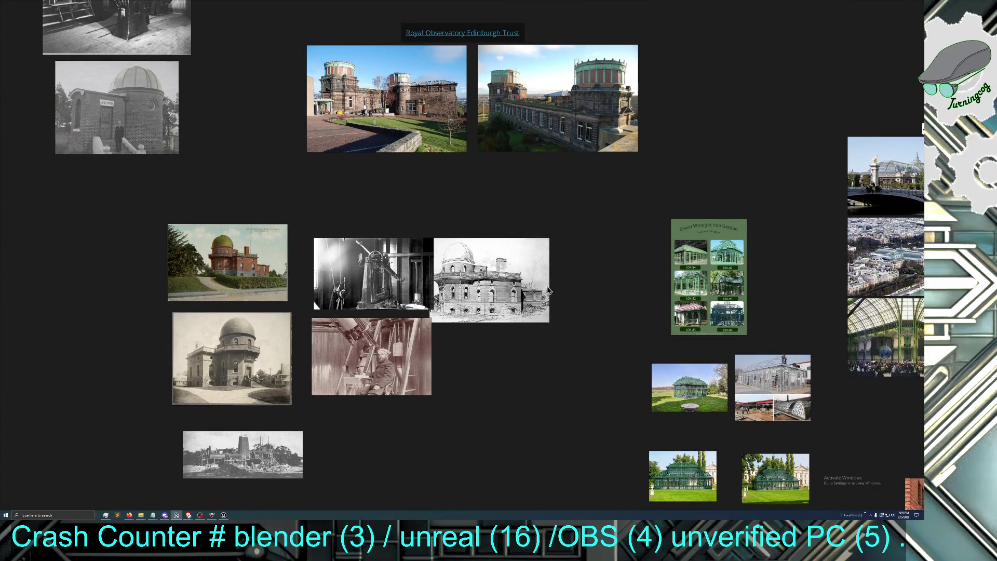
{"action": "mouse_move", "coordinate": [367, 212]}
{"action": "left_mouse_down"}
{"action": "mouse_move", "coordinate": [378, 403]}
{"action": "mouse_move", "coordinate": [316, 368]}
{"action": "mouse_move", "coordinate": [414, 316]}
{"action": "mouse_move", "coordinate": [416, 325]}
{"action": "mouse_move", "coordinate": [427, 296]}
{"action": "mouse_move", "coordinate": [518, 299]}
{"action": "left_mouse_up"}
{"action": "scroll", "coordinate": [519, 299], "scroll_direction": "up", "scroll_amount": 1}
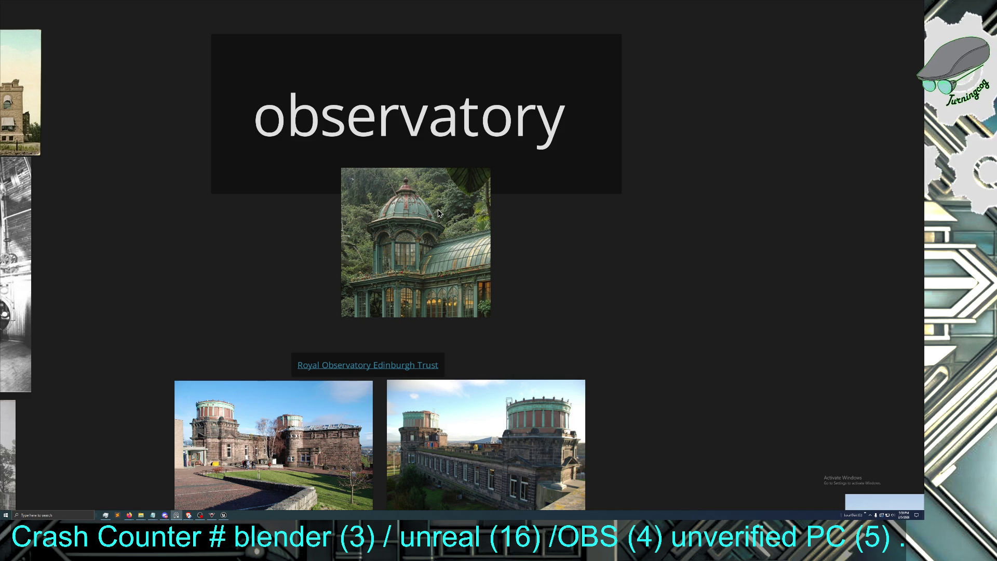
{"action": "scroll", "coordinate": [453, 248], "scroll_direction": "down", "scroll_amount": 4}
{"action": "scroll", "coordinate": [560, 268], "scroll_direction": "up", "scroll_amount": 2}
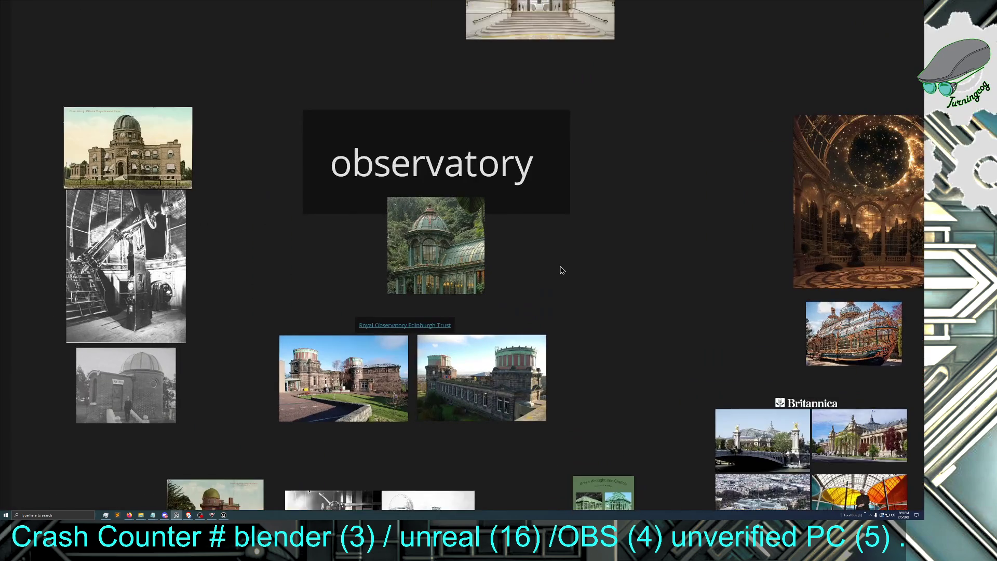
{"action": "scroll", "coordinate": [520, 272], "scroll_direction": "up", "scroll_amount": 1}
Pan toward the Grand Palais references, centring the Hotel Saint Cyr and solarium groups
{"action": "mouse_move", "coordinate": [521, 272]}
{"action": "left_mouse_down"}
{"action": "mouse_move", "coordinate": [516, 322]}
{"action": "mouse_move", "coordinate": [537, 376]}
{"action": "left_mouse_up"}
{"action": "scroll", "coordinate": [537, 377], "scroll_direction": "down", "scroll_amount": 3}
{"action": "left_click_drag", "start_coordinate": [590, 318], "coordinate": [540, 438]}
{"action": "scroll", "coordinate": [540, 437], "scroll_direction": "up", "scroll_amount": 1}
{"action": "mouse_move", "coordinate": [492, 347]}
{"action": "left_mouse_down"}
{"action": "mouse_move", "coordinate": [421, 328]}
{"action": "mouse_move", "coordinate": [374, 334]}
{"action": "mouse_move", "coordinate": [392, 204]}
{"action": "mouse_move", "coordinate": [390, 216]}
{"action": "mouse_move", "coordinate": [412, 156]}
{"action": "mouse_move", "coordinate": [485, 350]}
{"action": "mouse_move", "coordinate": [516, 385]}
{"action": "left_mouse_up"}
{"action": "scroll", "coordinate": [406, 233], "scroll_direction": "up", "scroll_amount": 2}
{"action": "scroll", "coordinate": [407, 232], "scroll_direction": "down", "scroll_amount": 1}
{"action": "scroll", "coordinate": [407, 232], "scroll_direction": "down", "scroll_amount": 2}
{"action": "scroll", "coordinate": [511, 376], "scroll_direction": "up", "scroll_amount": 4}
{"action": "scroll", "coordinate": [511, 376], "scroll_direction": "down", "scroll_amount": 5}
{"action": "left_click_drag", "start_coordinate": [290, 234], "coordinate": [463, 329]}
{"action": "scroll", "coordinate": [488, 384], "scroll_direction": "up", "scroll_amount": 1}
{"action": "scroll", "coordinate": [489, 387], "scroll_direction": "up", "scroll_amount": 3}
{"action": "scroll", "coordinate": [488, 385], "scroll_direction": "down", "scroll_amount": 5}
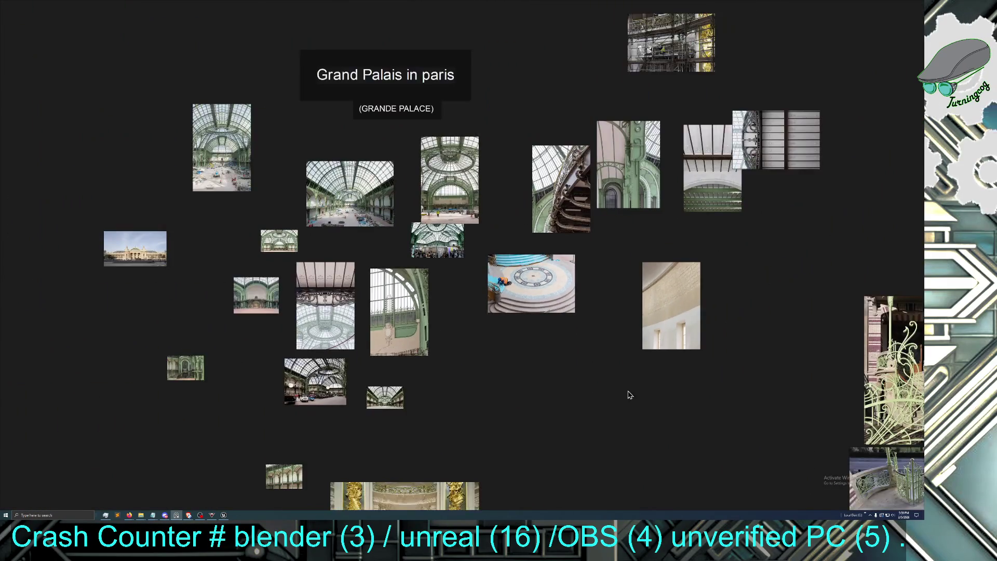
Settle on the Hotel Saint Cyr, Brussels images, then shrink the PureRef window away
{"action": "left_click_drag", "start_coordinate": [628, 396], "coordinate": [205, 287]}
{"action": "left_click_drag", "start_coordinate": [456, 333], "coordinate": [151, 329]}
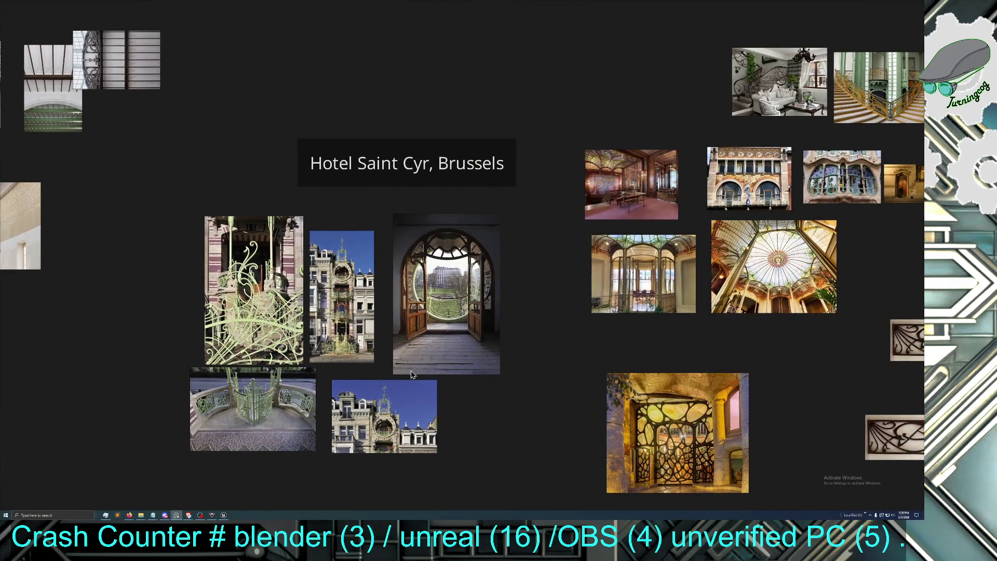
{"action": "scroll", "coordinate": [427, 383], "scroll_direction": "down", "scroll_amount": 2}
{"action": "scroll", "coordinate": [630, 406], "scroll_direction": "up", "scroll_amount": 2}
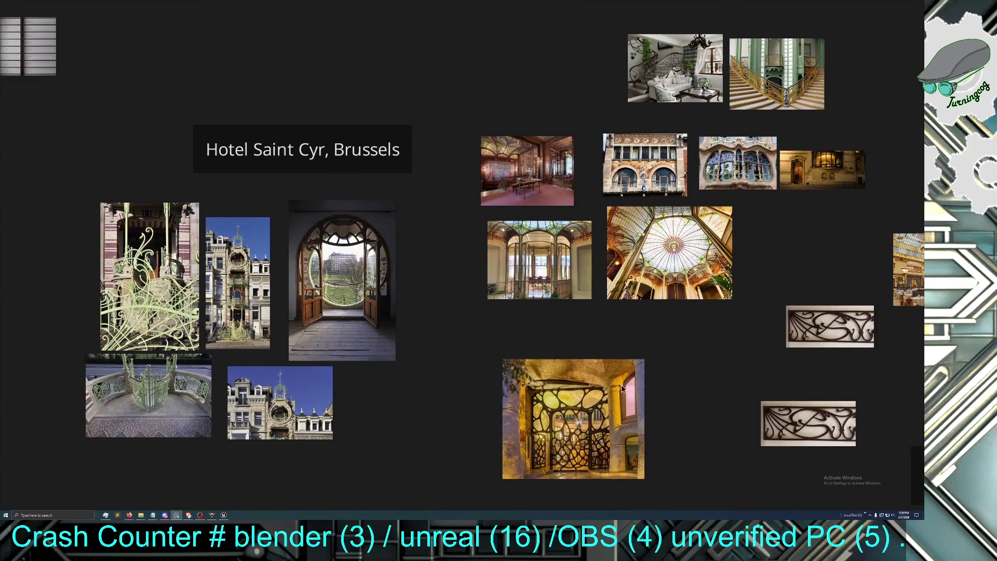
{"action": "mouse_move", "coordinate": [843, 7]}
{"action": "left_mouse_down"}
{"action": "mouse_move", "coordinate": [728, 204]}
{"action": "mouse_move", "coordinate": [684, 251]}
{"action": "mouse_move", "coordinate": [223, 245]}
{"action": "mouse_move", "coordinate": [0, 255]}
{"action": "left_mouse_up"}
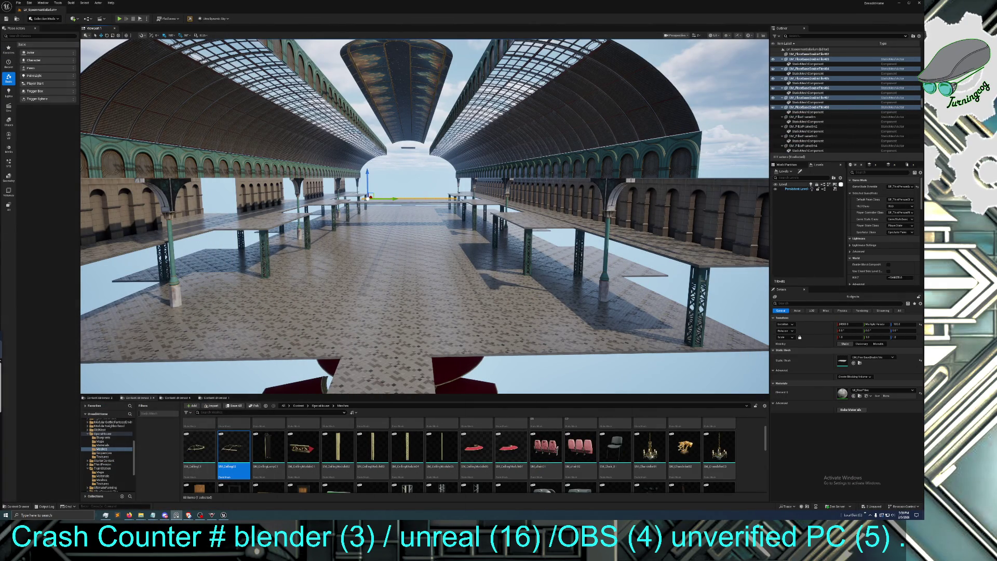
{"action": "mouse_move", "coordinate": [631, 233]}
{"action": "left_mouse_down"}
{"action": "mouse_move", "coordinate": [631, 312]}
{"action": "mouse_move", "coordinate": [632, 260]}
{"action": "left_mouse_up"}
{"action": "mouse_move", "coordinate": [466, 271]}
{"action": "left_mouse_down"}
{"action": "mouse_move", "coordinate": [466, 333]}
{"action": "mouse_move", "coordinate": [466, 177]}
{"action": "mouse_move", "coordinate": [467, 271]}
{"action": "left_mouse_up"}
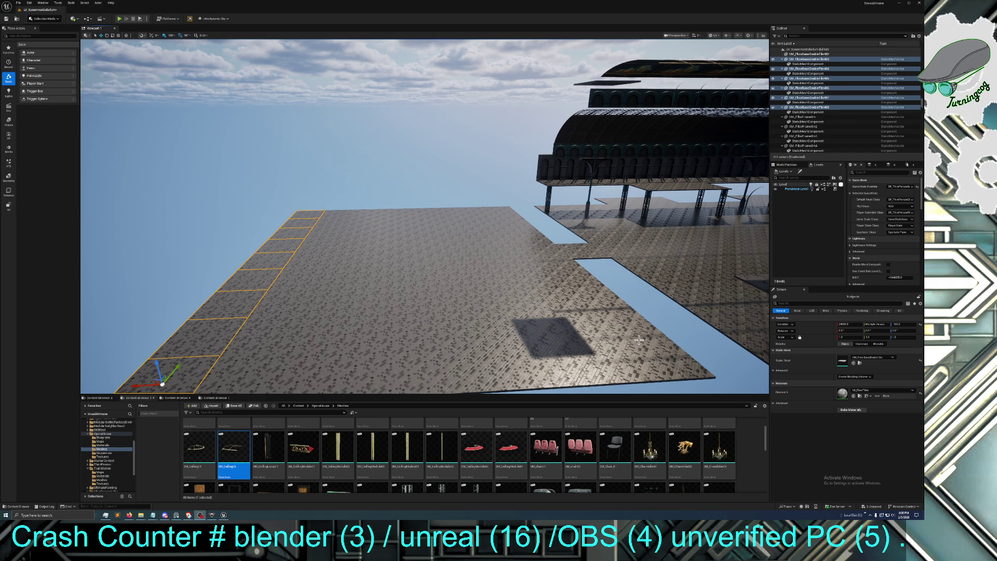
{"action": "mouse_move", "coordinate": [649, 345]}
{"action": "left_mouse_down"}
{"action": "mouse_move", "coordinate": [685, 345]}
{"action": "mouse_move", "coordinate": [613, 343]}
{"action": "mouse_move", "coordinate": [598, 325]}
{"action": "mouse_move", "coordinate": [637, 343]}
{"action": "left_mouse_up"}
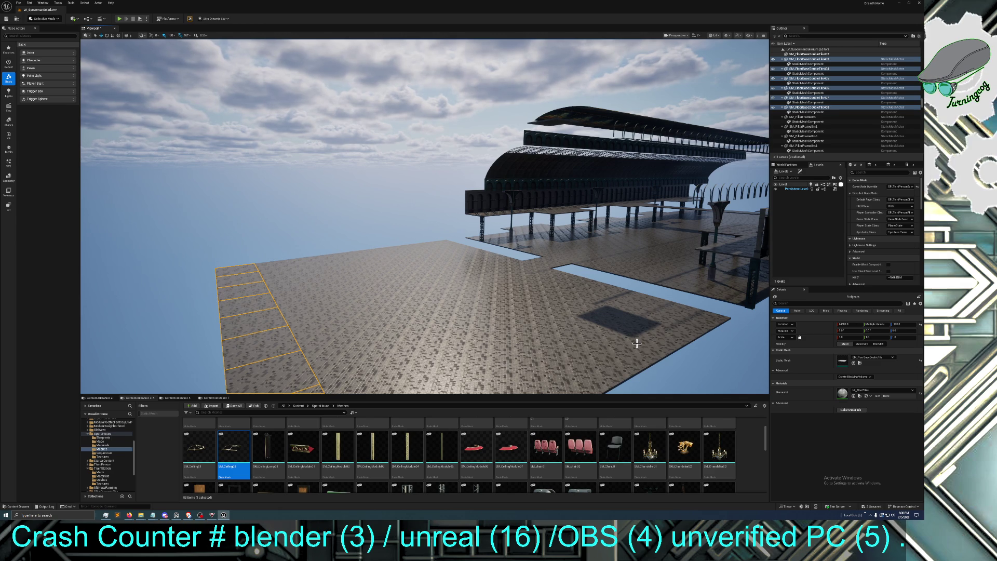
{"action": "mouse_move", "coordinate": [620, 318]}
{"action": "left_mouse_down"}
{"action": "mouse_move", "coordinate": [611, 273]}
{"action": "mouse_move", "coordinate": [463, 255]}
{"action": "mouse_move", "coordinate": [553, 335]}
{"action": "left_mouse_up"}
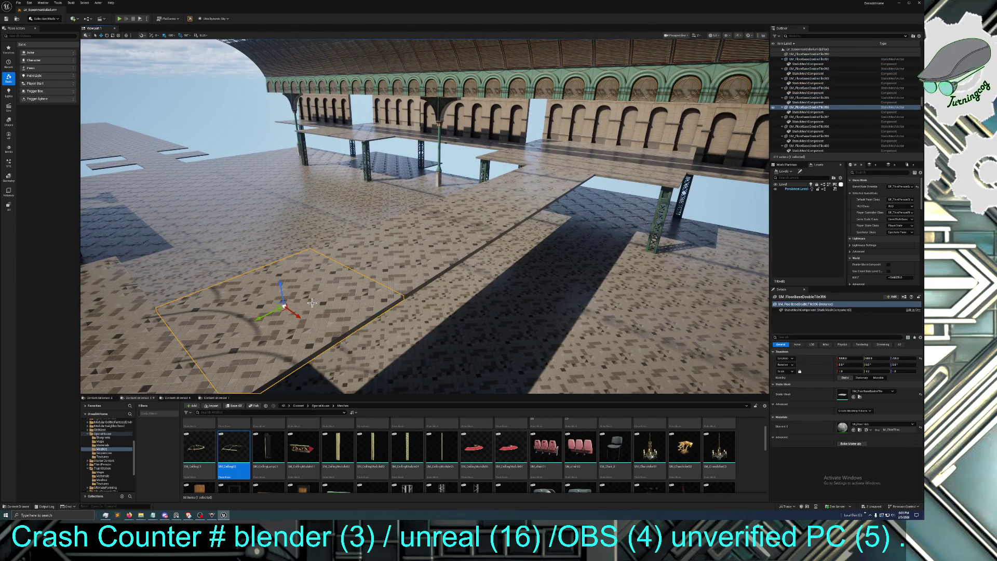
Duplicate a row of five floor tiles one tile-width over and slide the copies into place
{"action": "left_click", "coordinate": [396, 231]}
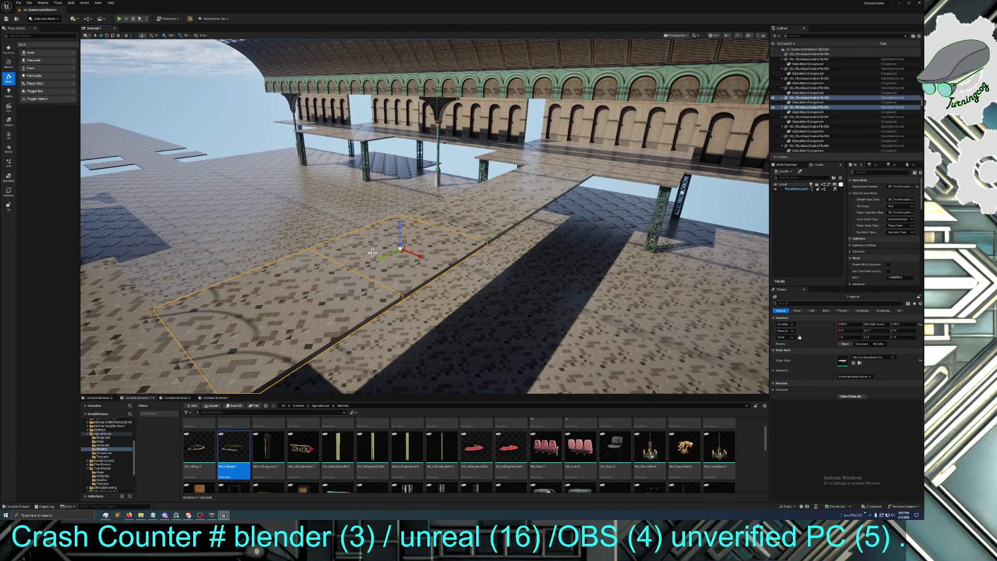
{"action": "left_click", "coordinate": [519, 191], "text": "ctrl"}
{"action": "left_click", "coordinate": [545, 174], "text": "ctrl"}
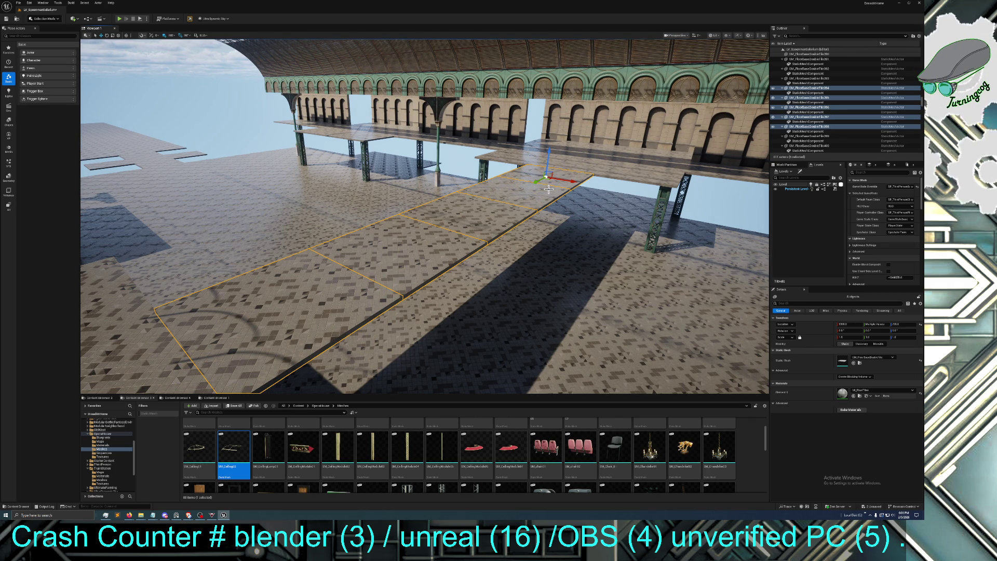
{"action": "left_click_drag", "start_coordinate": [571, 181], "coordinate": [504, 178]}
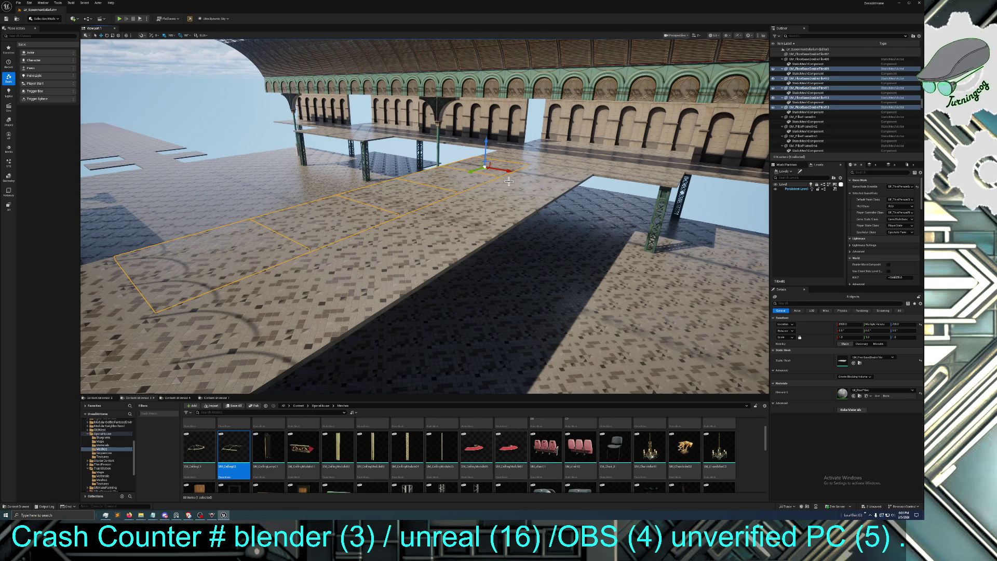
{"action": "mouse_move", "coordinate": [509, 179]}
{"action": "left_mouse_down"}
{"action": "mouse_move", "coordinate": [654, 240]}
{"action": "mouse_move", "coordinate": [374, 235]}
{"action": "mouse_move", "coordinate": [600, 235]}
{"action": "left_mouse_up"}
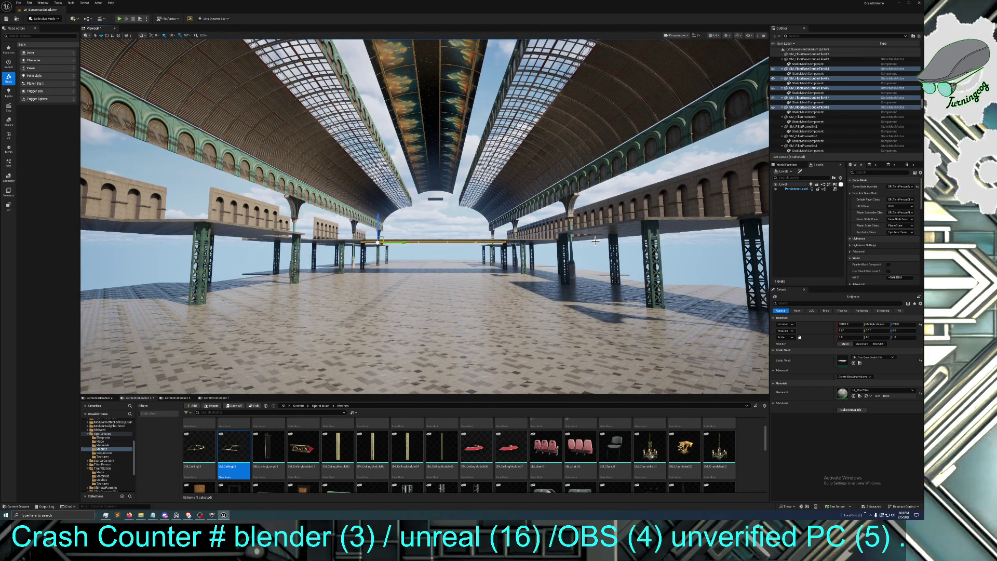
{"action": "mouse_move", "coordinate": [579, 244]}
{"action": "left_mouse_down"}
{"action": "mouse_move", "coordinate": [520, 231]}
{"action": "mouse_move", "coordinate": [526, 253]}
{"action": "mouse_move", "coordinate": [494, 223]}
{"action": "mouse_move", "coordinate": [465, 238]}
{"action": "mouse_move", "coordinate": [439, 231]}
{"action": "mouse_move", "coordinate": [441, 218]}
{"action": "mouse_move", "coordinate": [444, 244]}
{"action": "mouse_move", "coordinate": [456, 233]}
{"action": "left_mouse_up"}
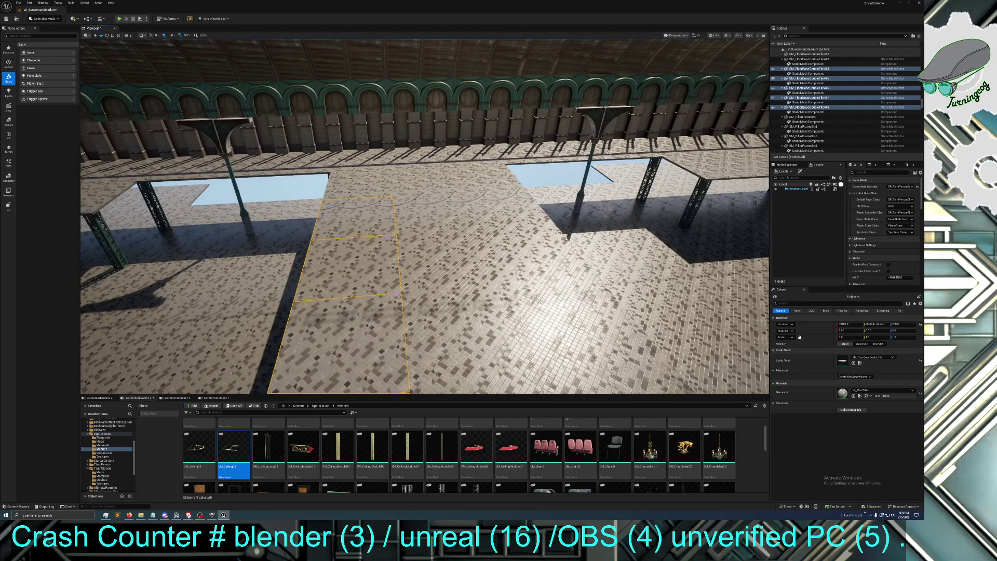
Select the first group of floor tiles near the arcade platform
{"action": "left_click", "coordinate": [422, 218], "text": "ctrl"}
{"action": "left_click", "coordinate": [530, 254], "text": "ctrl"}
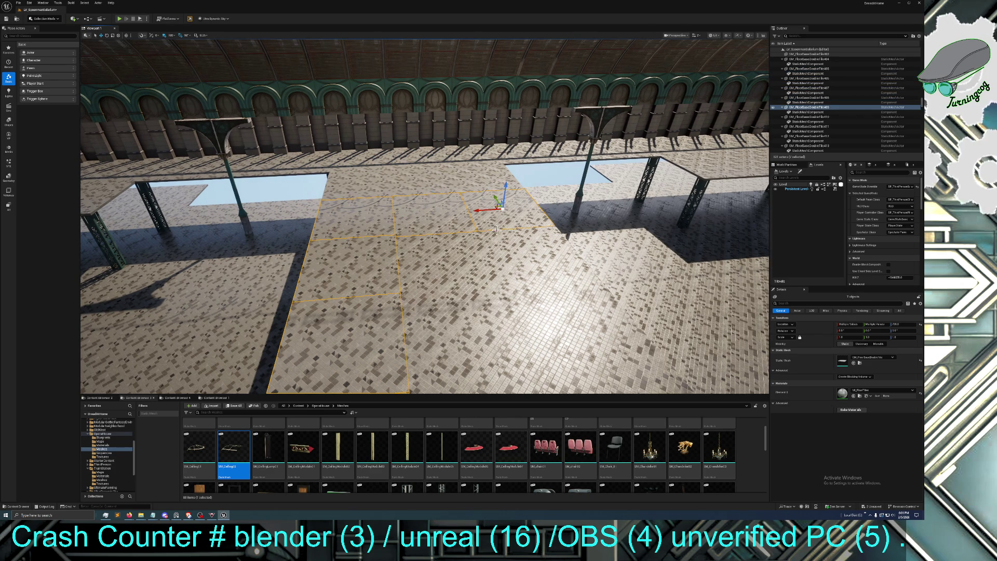
{"action": "left_click", "coordinate": [448, 251], "text": "ctrl"}
{"action": "left_click", "coordinate": [447, 322], "text": "ctrl"}
{"action": "left_click", "coordinate": [512, 307], "text": "ctrl"}
{"action": "left_click_drag", "start_coordinate": [512, 307], "coordinate": [491, 300]}
Add the remaining tiles and move the eighteen-tile patch toward the arcade wall
{"action": "left_click", "coordinate": [491, 300], "text": "ctrl"}
{"action": "left_click", "coordinate": [487, 325], "text": "ctrl"}
{"action": "mouse_move", "coordinate": [522, 335]}
{"action": "left_mouse_down"}
{"action": "mouse_move", "coordinate": [521, 358]}
{"action": "mouse_move", "coordinate": [518, 337]}
{"action": "mouse_move", "coordinate": [486, 301]}
{"action": "mouse_move", "coordinate": [558, 358]}
{"action": "mouse_move", "coordinate": [527, 311]}
{"action": "left_mouse_up"}
{"action": "left_click", "coordinate": [519, 338], "text": "ctrl"}
{"action": "left_click", "coordinate": [486, 301], "text": "ctrl"}
{"action": "left_click", "coordinate": [526, 314], "text": "ctrl"}
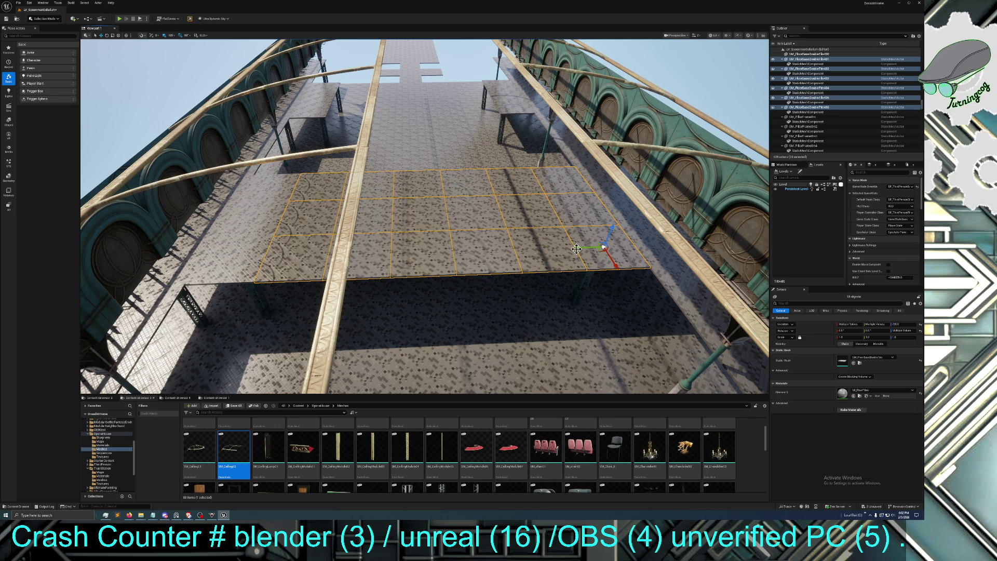
{"action": "mouse_move", "coordinate": [584, 248]}
{"action": "left_mouse_down"}
{"action": "mouse_move", "coordinate": [103, 264]}
{"action": "mouse_move", "coordinate": [134, 249]}
{"action": "mouse_move", "coordinate": [367, 241]}
{"action": "left_mouse_up"}
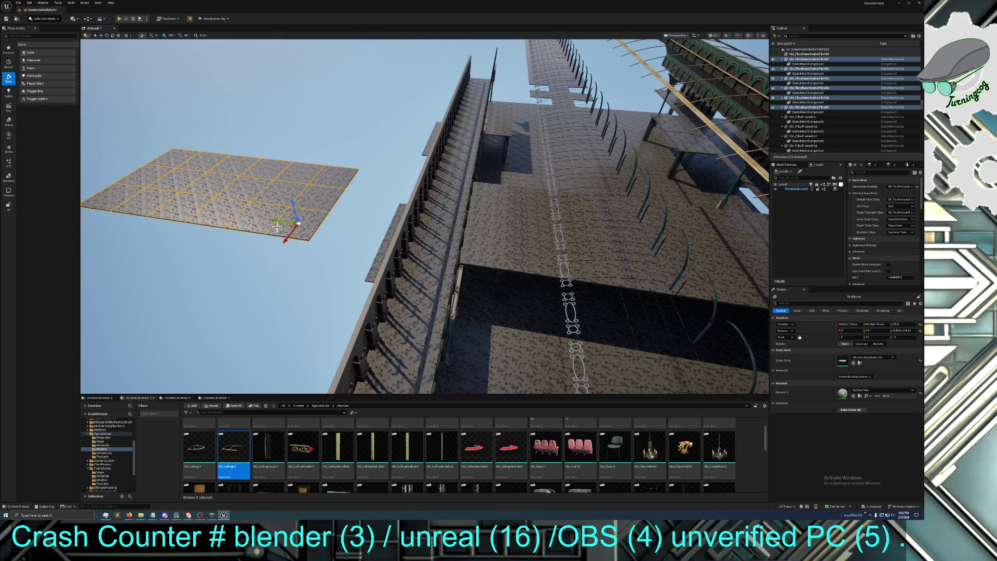
{"action": "mouse_move", "coordinate": [389, 212]}
{"action": "left_mouse_down"}
{"action": "mouse_move", "coordinate": [348, 259]}
{"action": "mouse_move", "coordinate": [319, 252]}
{"action": "mouse_move", "coordinate": [359, 239]}
{"action": "mouse_move", "coordinate": [364, 249]}
{"action": "mouse_move", "coordinate": [340, 245]}
{"action": "mouse_move", "coordinate": [389, 212]}
{"action": "left_mouse_up"}
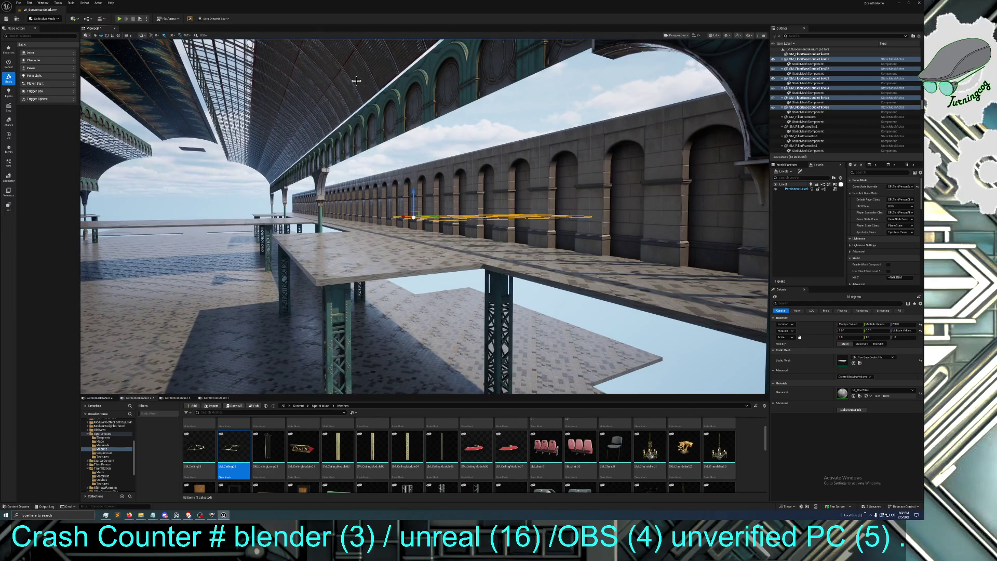
{"action": "key", "text": "alt+Tab"}
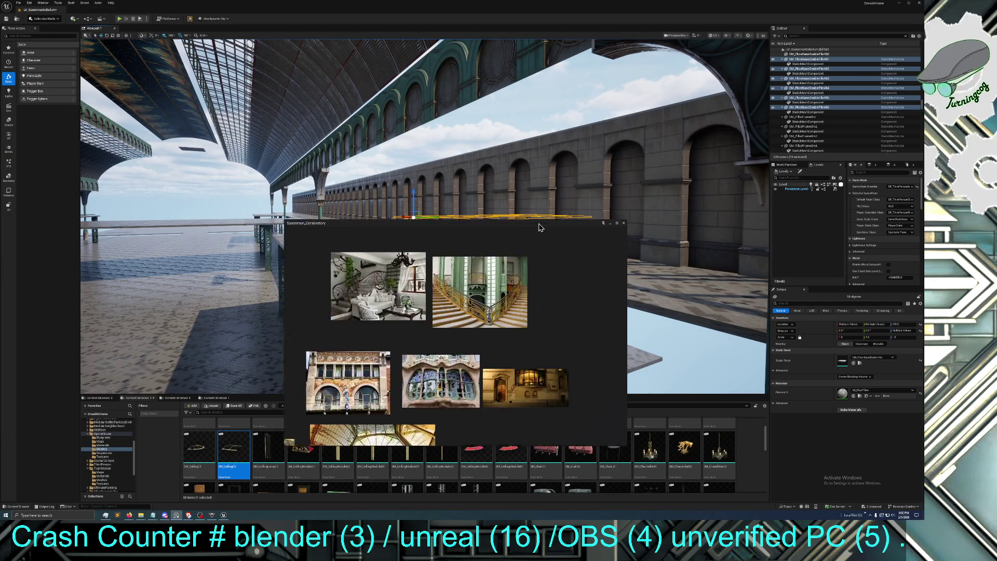
{"action": "key", "text": "ctrl+f"}
{"action": "key", "text": "ctrl+f"}
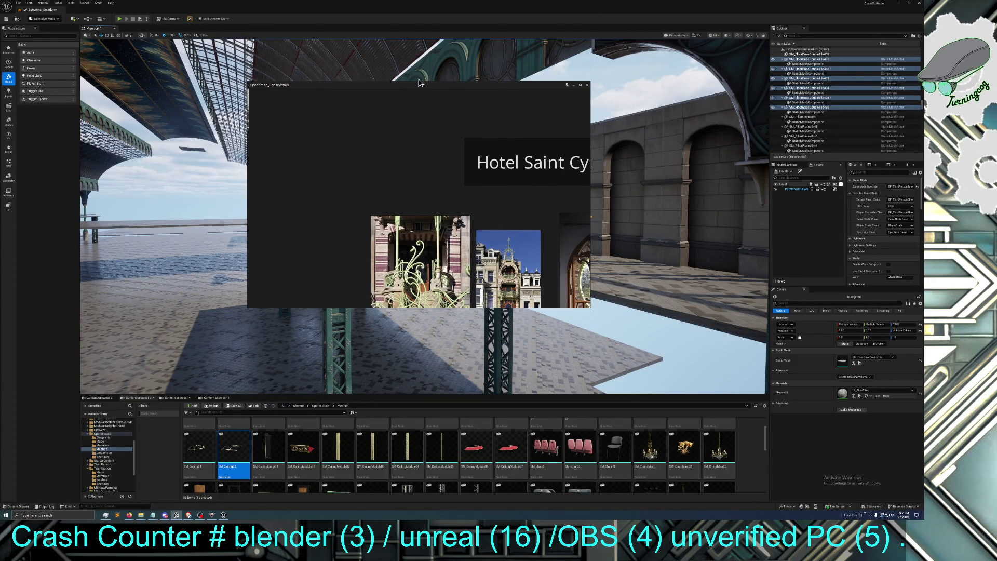
{"action": "left_click_drag", "start_coordinate": [429, 74], "coordinate": [430, 145]}
{"action": "key", "text": "ctrl+f"}
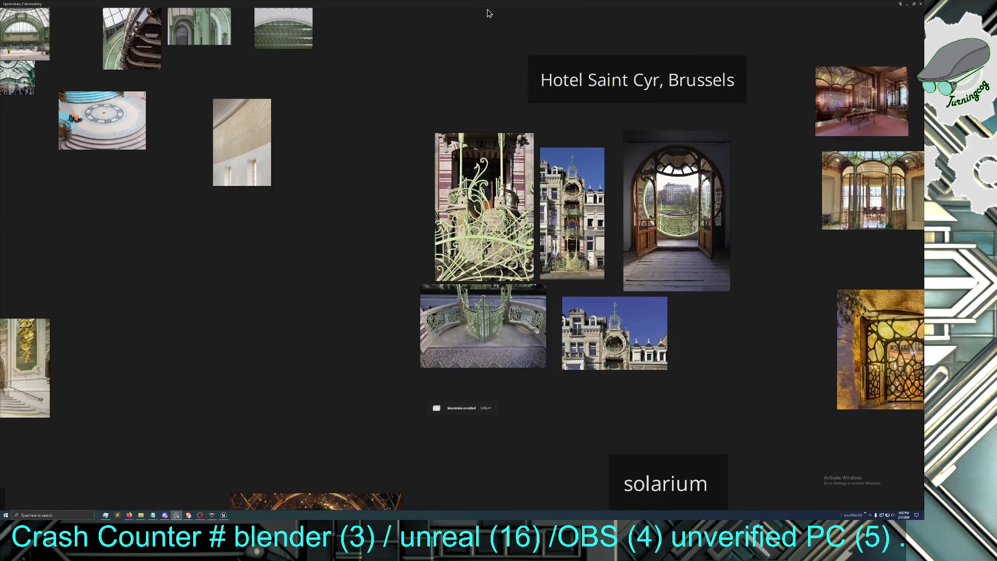
{"action": "key", "text": "ctrl+f"}
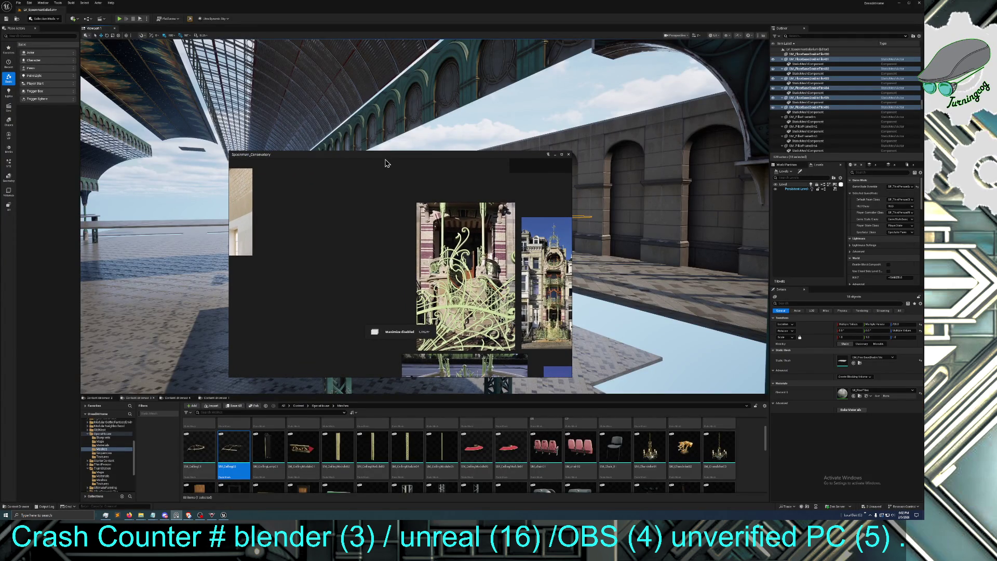
{"action": "left_click_drag", "start_coordinate": [385, 157], "coordinate": [437, 4]}
{"action": "key", "text": "ctrl+f"}
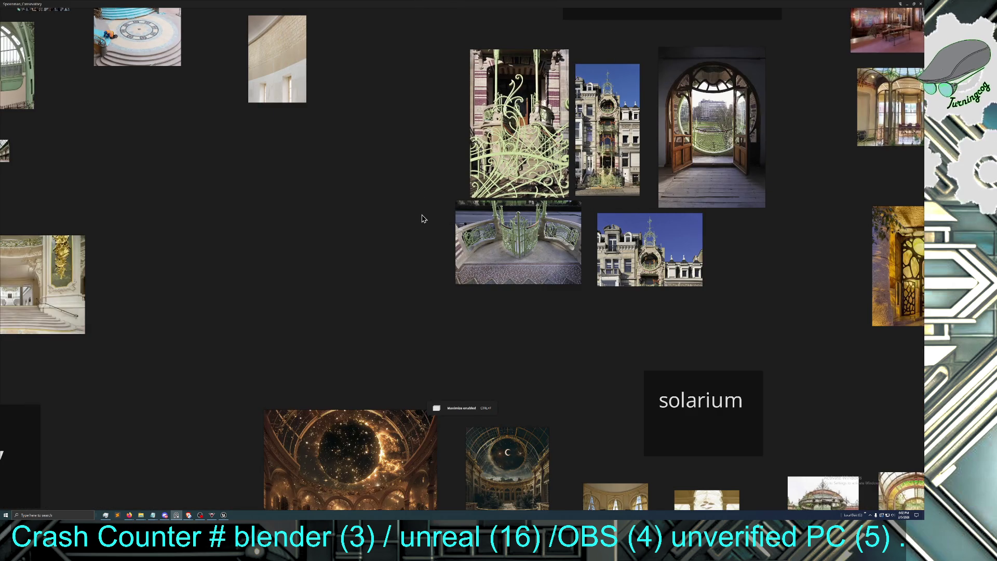
{"action": "scroll", "coordinate": [420, 216], "scroll_direction": "up", "scroll_amount": 5}
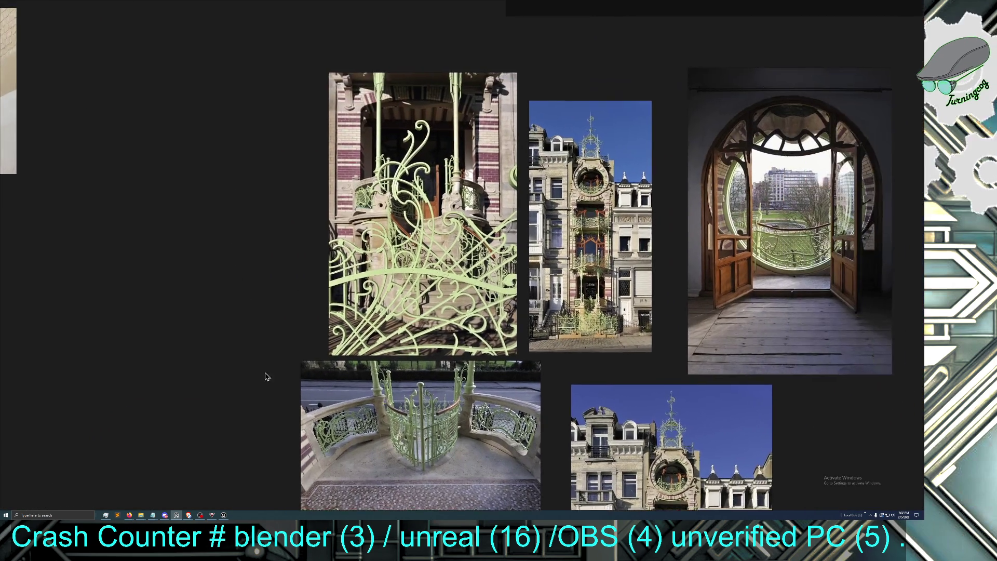
{"action": "scroll", "coordinate": [522, 316], "scroll_direction": "up", "scroll_amount": 6}
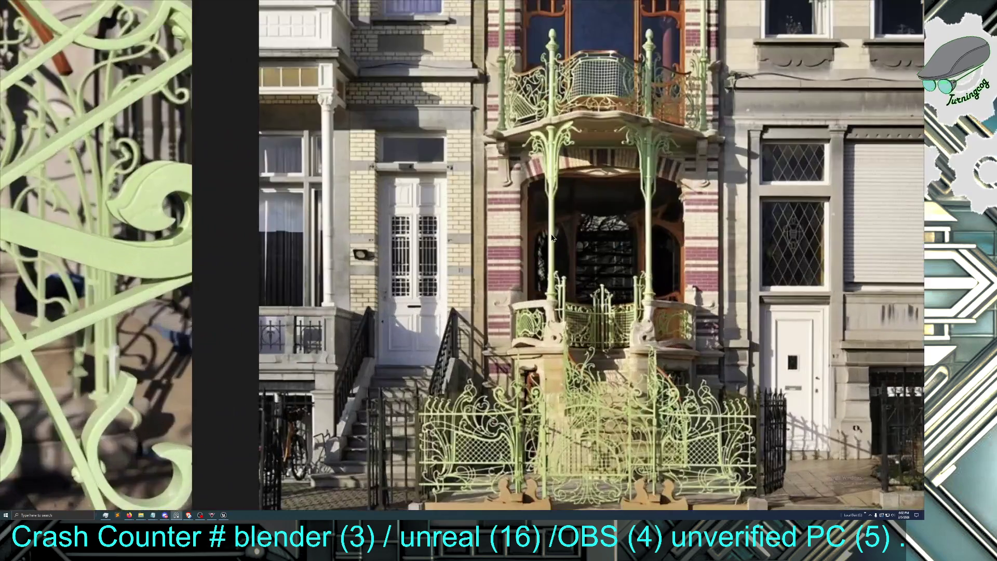
{"action": "left_click_drag", "start_coordinate": [553, 237], "coordinate": [443, 399]}
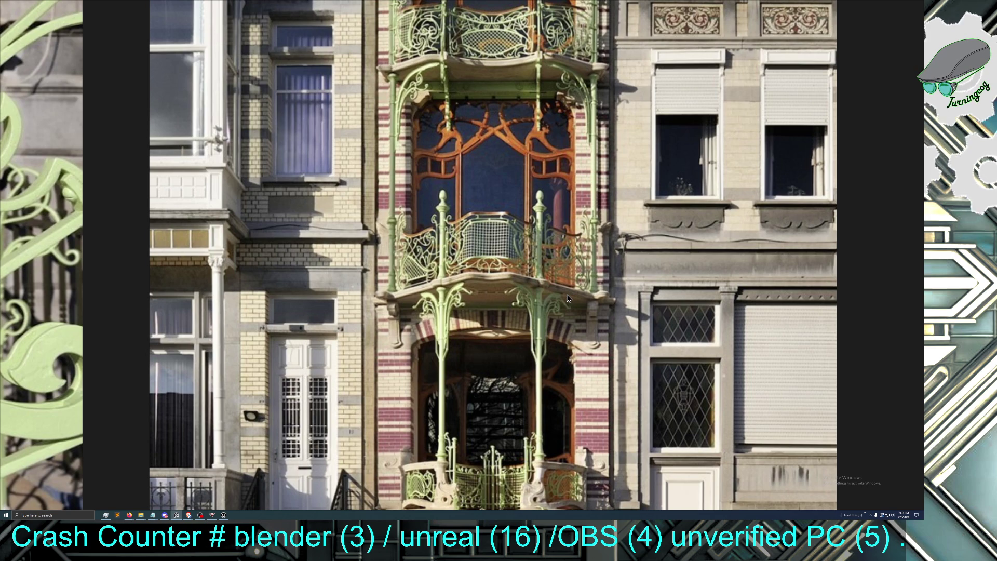
{"action": "scroll", "coordinate": [447, 306], "scroll_direction": "down", "scroll_amount": 5}
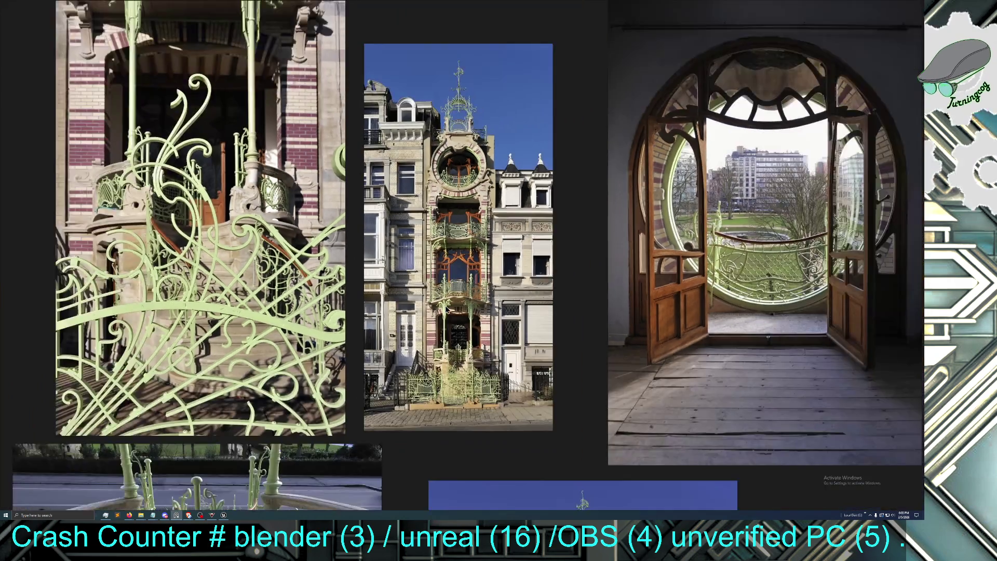
{"action": "scroll", "coordinate": [446, 307], "scroll_direction": "down", "scroll_amount": 3}
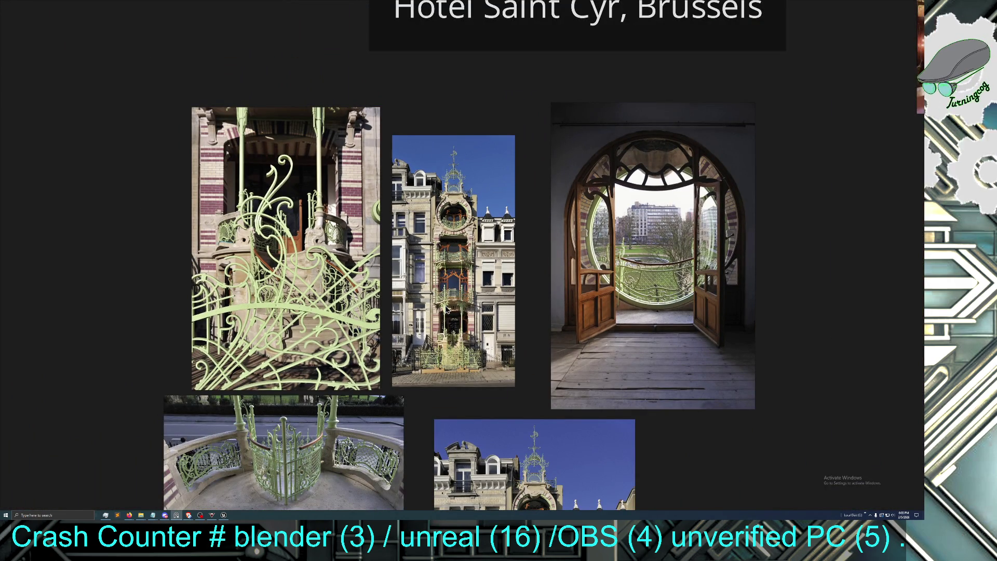
{"action": "scroll", "coordinate": [389, 311], "scroll_direction": "down", "scroll_amount": 2}
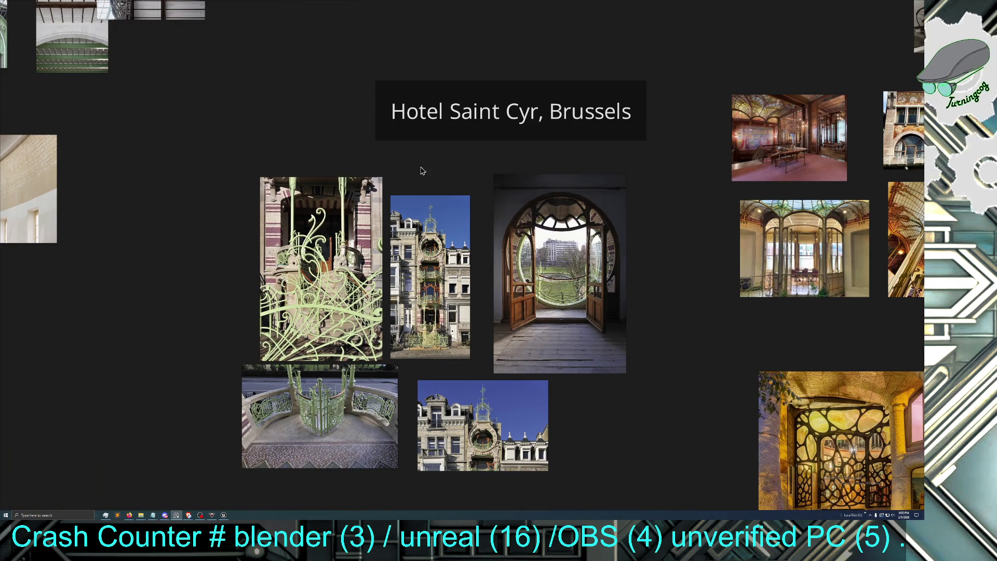
{"action": "key", "text": "alt+Tab"}
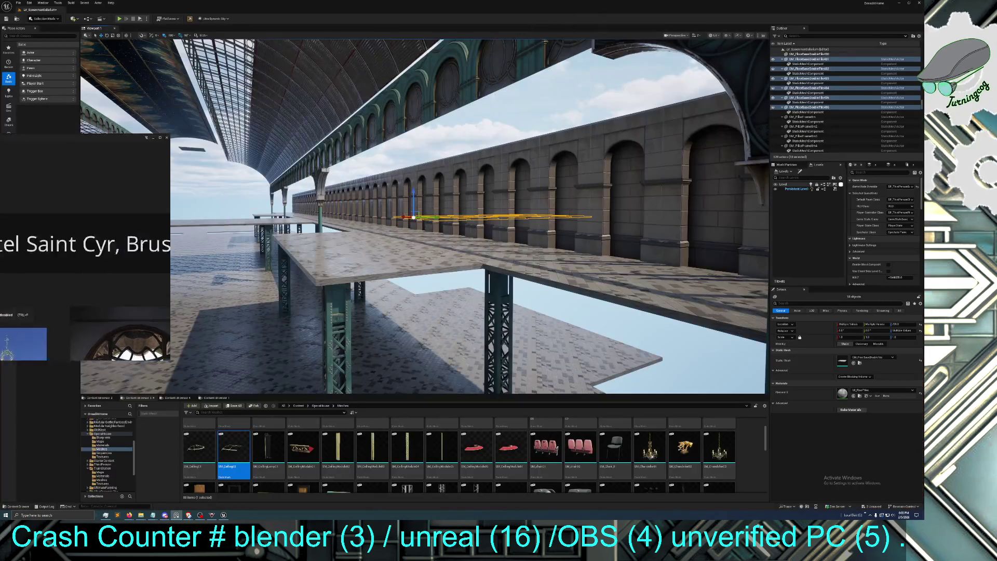
{"action": "mouse_move", "coordinate": [312, 235]}
{"action": "left_mouse_down"}
{"action": "mouse_move", "coordinate": [270, 187]}
{"action": "mouse_move", "coordinate": [364, 203]}
{"action": "mouse_move", "coordinate": [359, 187]}
{"action": "mouse_move", "coordinate": [327, 244]}
{"action": "left_mouse_up"}
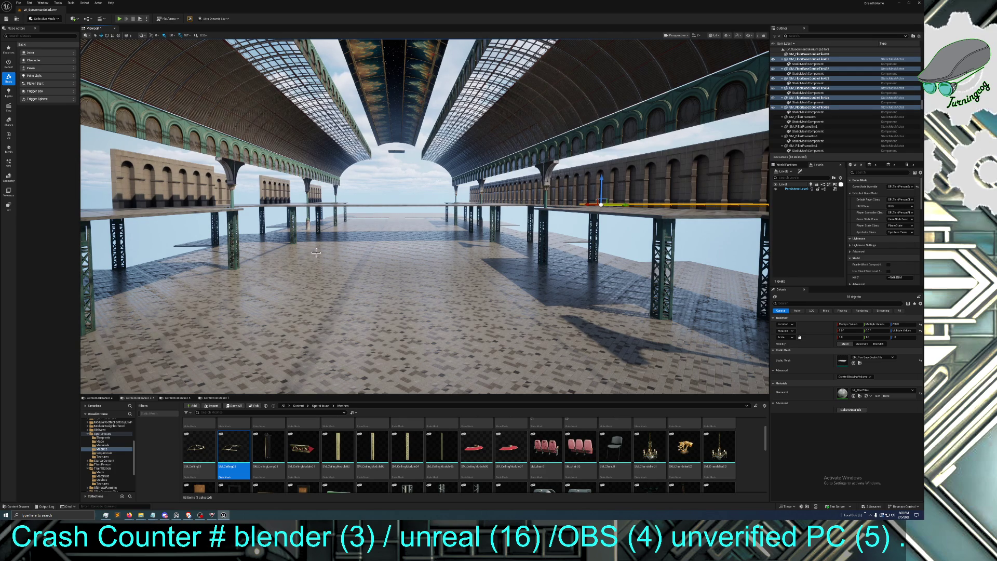
{"action": "mouse_move", "coordinate": [321, 259]}
{"action": "left_mouse_down"}
{"action": "mouse_move", "coordinate": [364, 249]}
{"action": "mouse_move", "coordinate": [338, 248]}
{"action": "left_mouse_up"}
{"action": "mouse_move", "coordinate": [425, 217]}
{"action": "left_mouse_down"}
{"action": "mouse_move", "coordinate": [416, 215]}
{"action": "mouse_move", "coordinate": [437, 218]}
{"action": "mouse_move", "coordinate": [425, 217]}
{"action": "mouse_move", "coordinate": [425, 236]}
{"action": "mouse_move", "coordinate": [307, 258]}
{"action": "left_mouse_up"}
{"action": "left_click", "coordinate": [374, 224]}
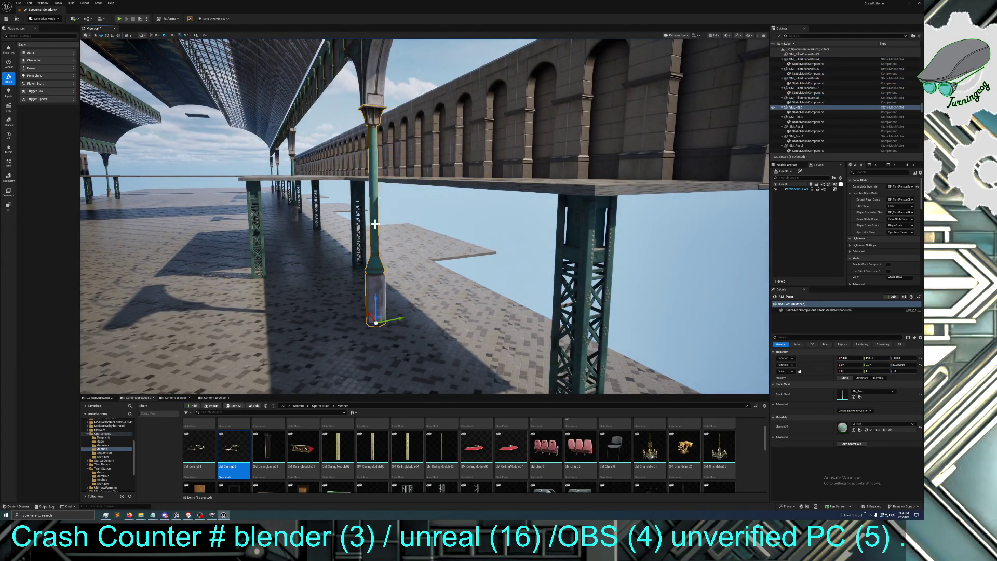
Select the floor tile beside the post, undoing an accidental raised duplicate
{"action": "key", "text": "f"}
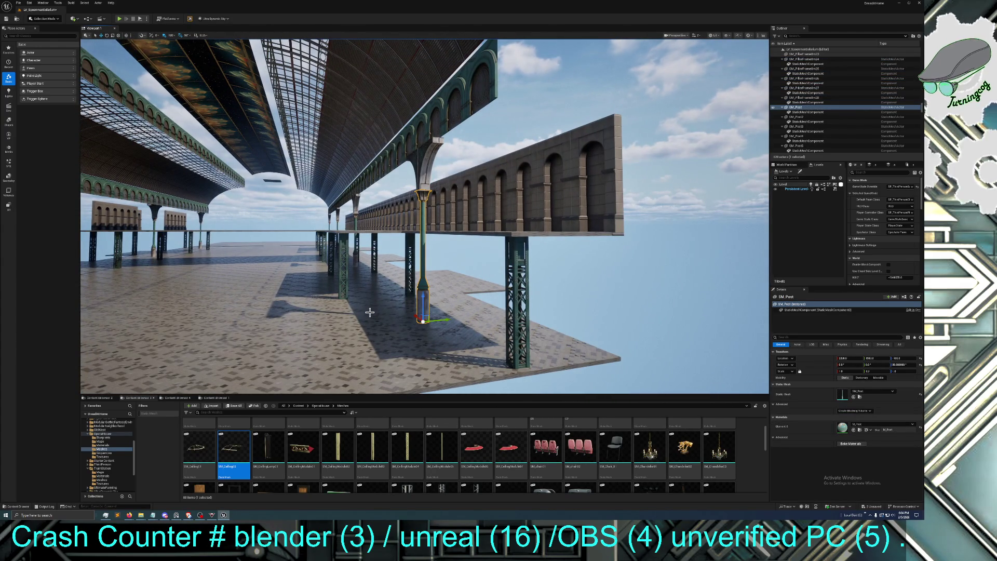
{"action": "left_click", "coordinate": [415, 344]}
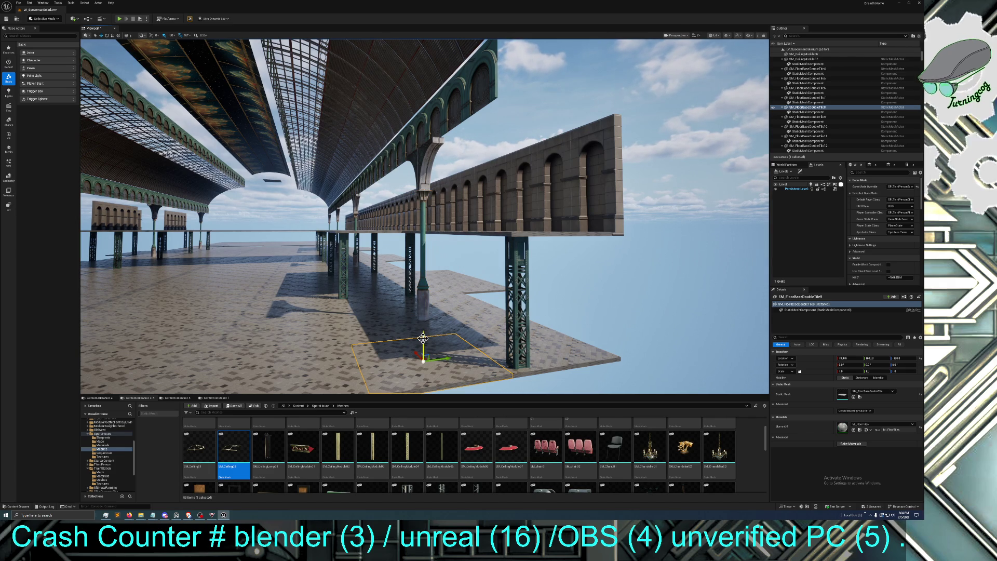
{"action": "left_click_drag", "start_coordinate": [423, 338], "coordinate": [425, 301]}
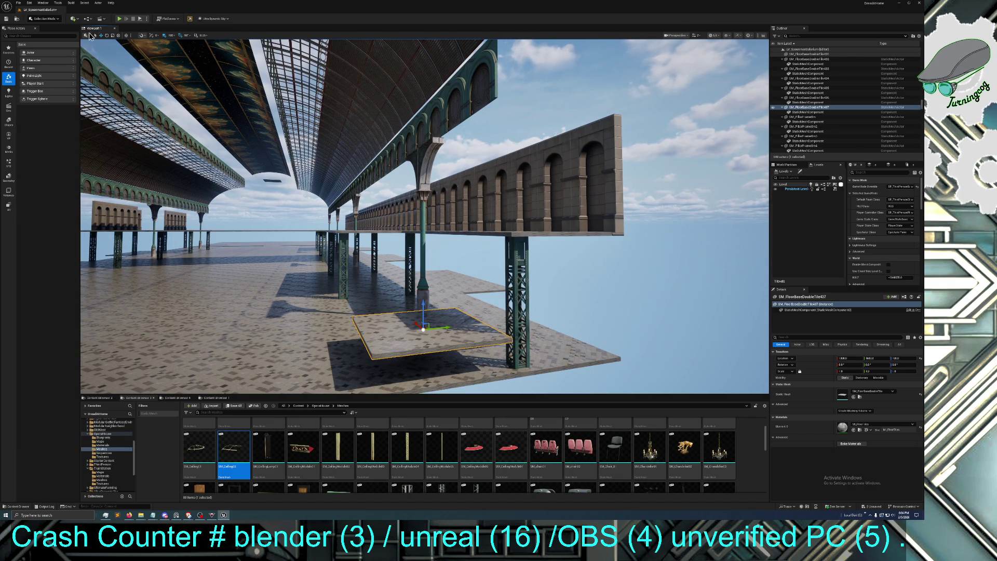
{"action": "left_click", "coordinate": [31, 3]}
{"action": "left_click", "coordinate": [44, 26]}
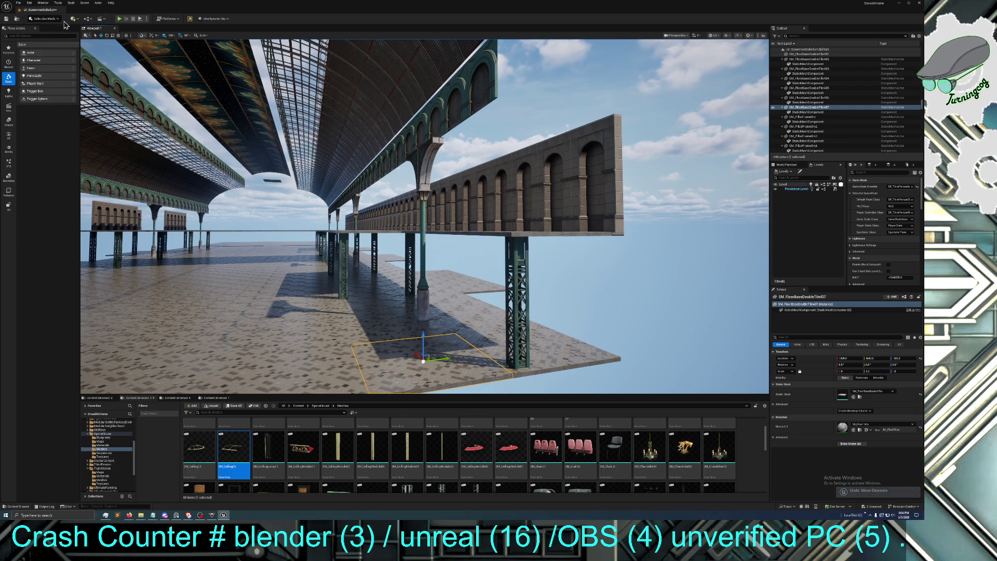
Rotate the tile 90° to stand upright and move it to the platform edge
{"action": "left_click", "coordinate": [107, 34]}
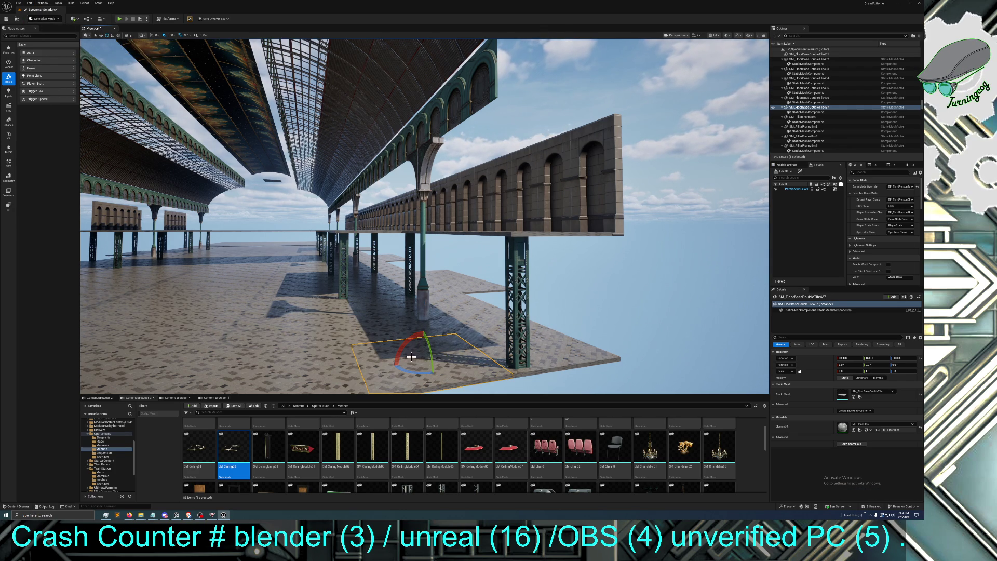
{"action": "left_click_drag", "start_coordinate": [412, 357], "coordinate": [411, 322]}
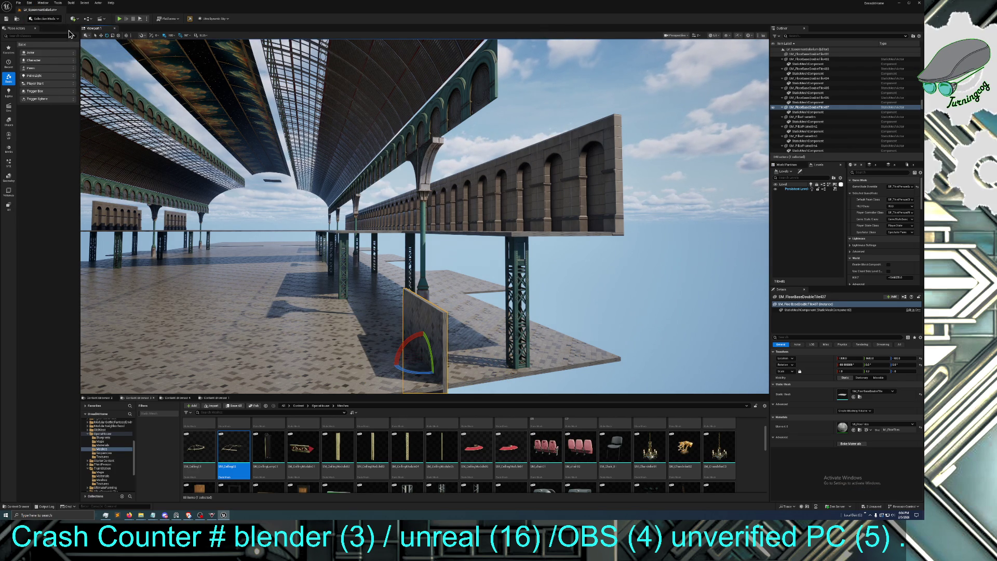
{"action": "left_click", "coordinate": [100, 35]}
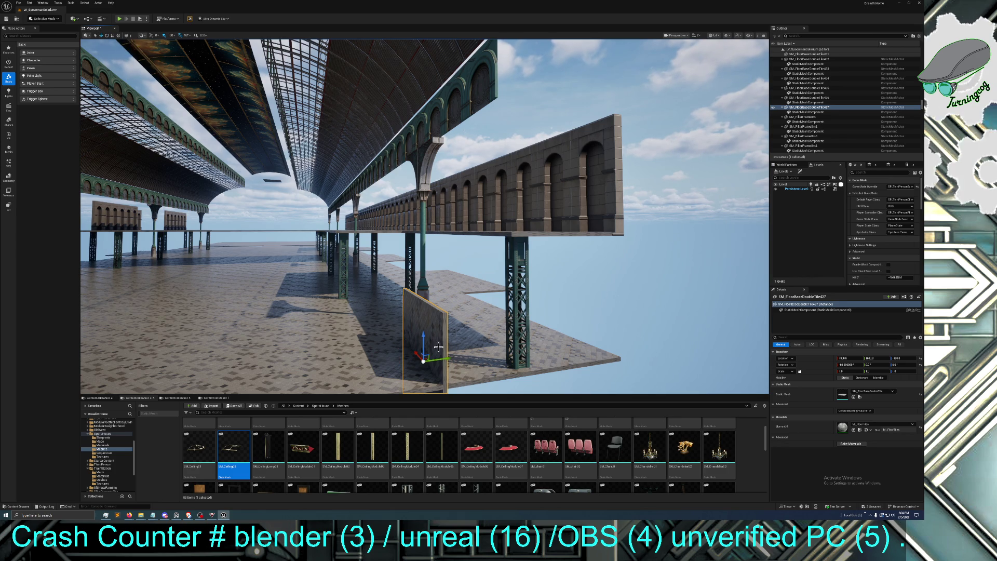
{"action": "left_click_drag", "start_coordinate": [450, 359], "coordinate": [481, 359]}
{"action": "left_click", "coordinate": [473, 368]}
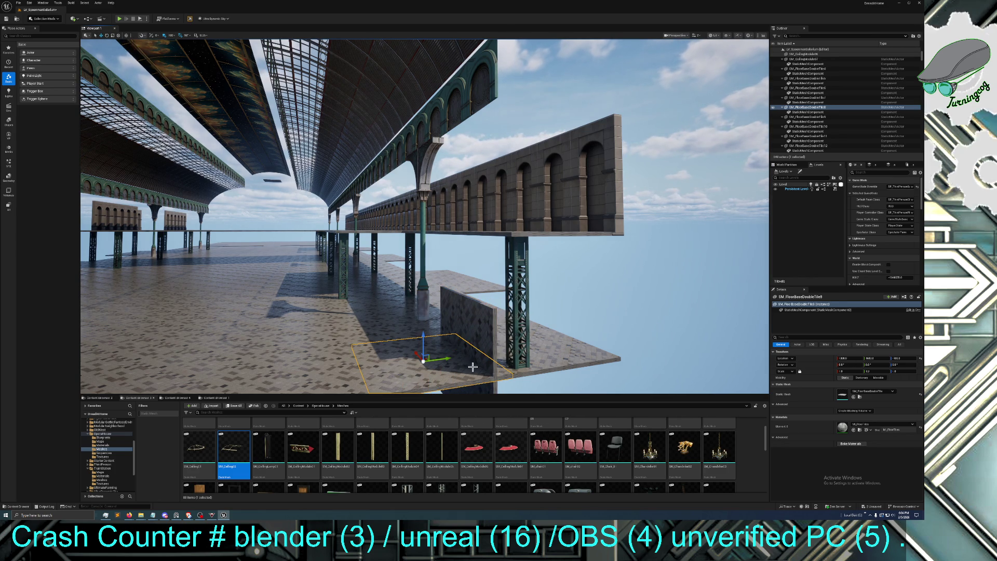
{"action": "left_click", "coordinate": [468, 342]}
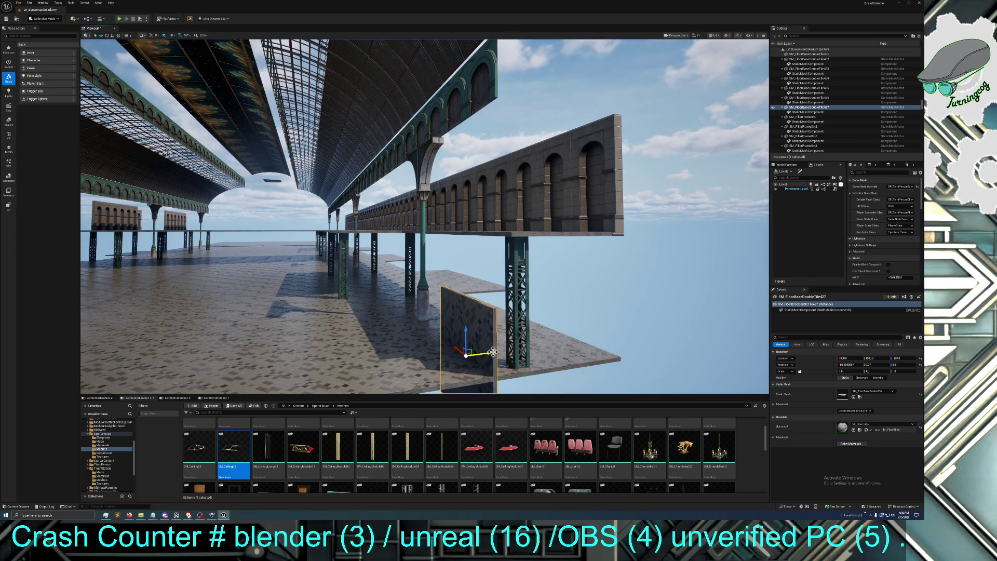
{"action": "mouse_move", "coordinate": [491, 352]}
{"action": "left_mouse_down"}
{"action": "mouse_move", "coordinate": [501, 352]}
{"action": "mouse_move", "coordinate": [475, 299]}
{"action": "mouse_move", "coordinate": [475, 259]}
{"action": "mouse_move", "coordinate": [474, 270]}
{"action": "left_mouse_up"}
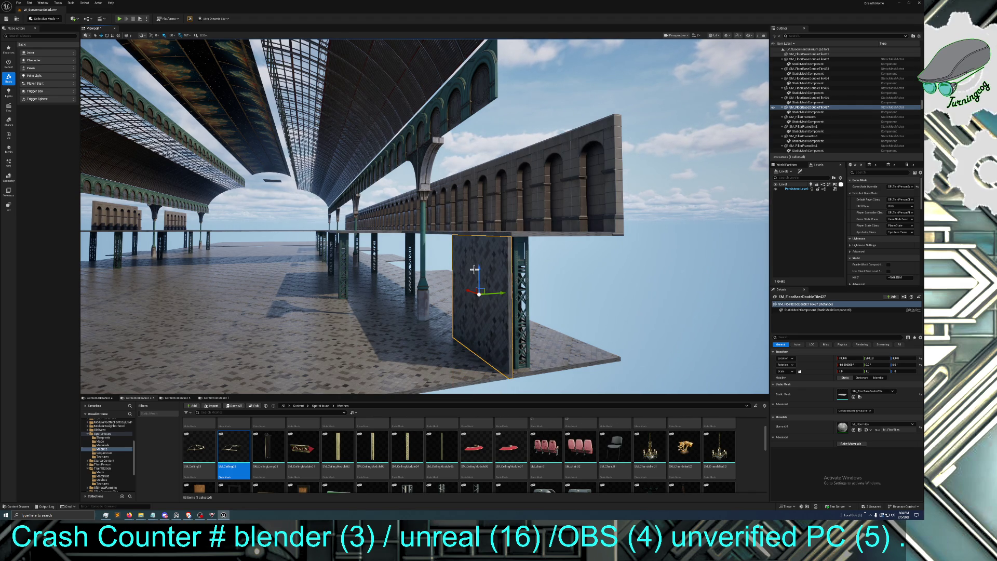
Duplicate the upright panel and stack the copy directly above it
{"action": "left_click_drag", "start_coordinate": [474, 270], "coordinate": [466, 133], "text": "alt"}
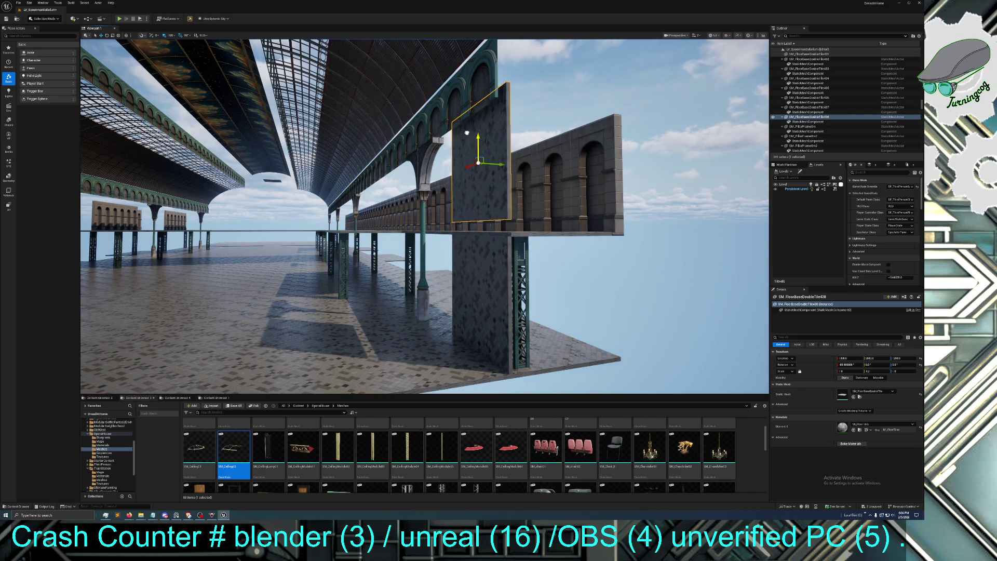
{"action": "key", "text": "f"}
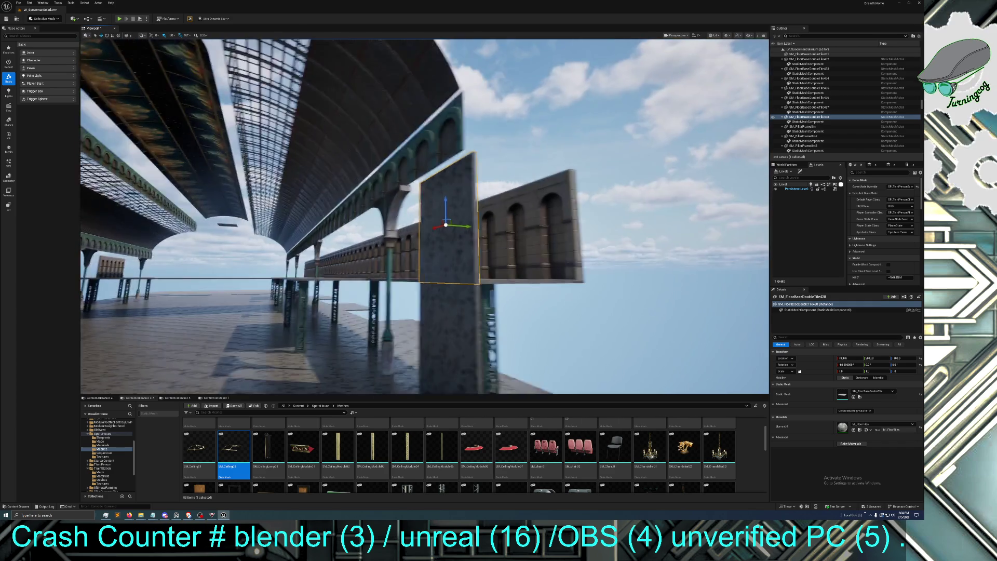
{"action": "left_click_drag", "start_coordinate": [473, 168], "coordinate": [473, 168]}
{"action": "left_click", "coordinate": [553, 160]}
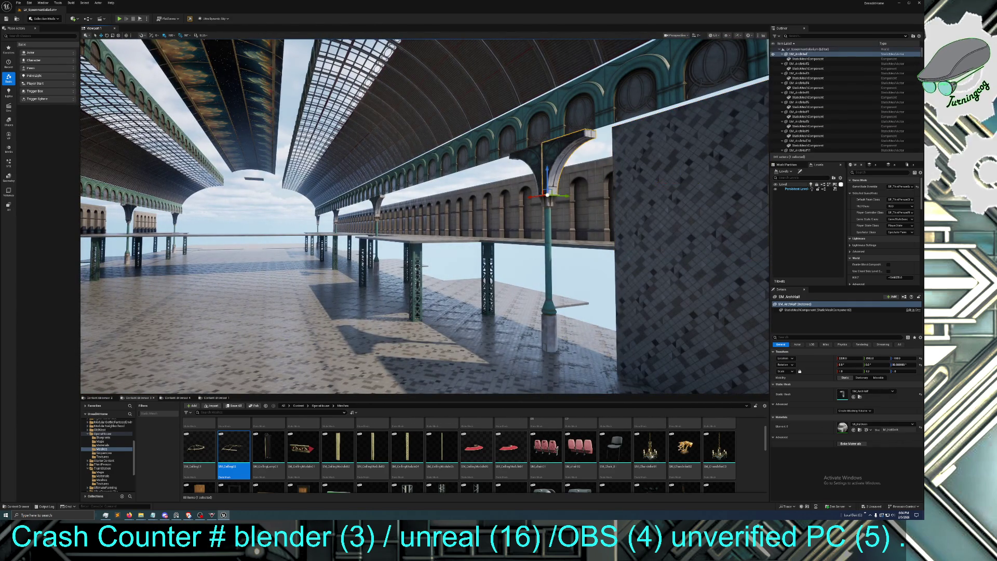
Orbit to the iron post and delete the dark upright wall panel beside it
{"action": "left_click", "coordinate": [550, 229]}
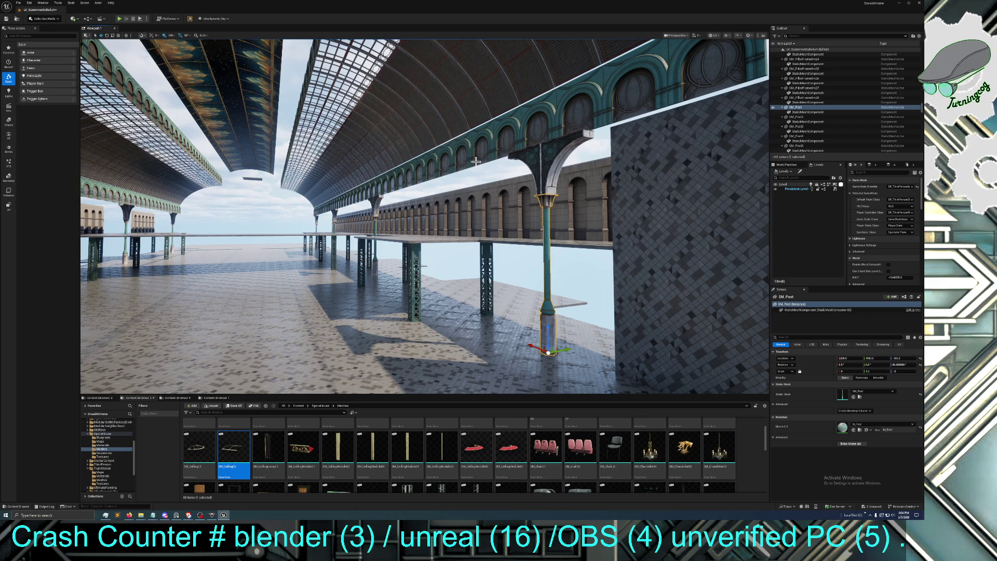
{"action": "left_click_drag", "start_coordinate": [479, 164], "coordinate": [472, 193]}
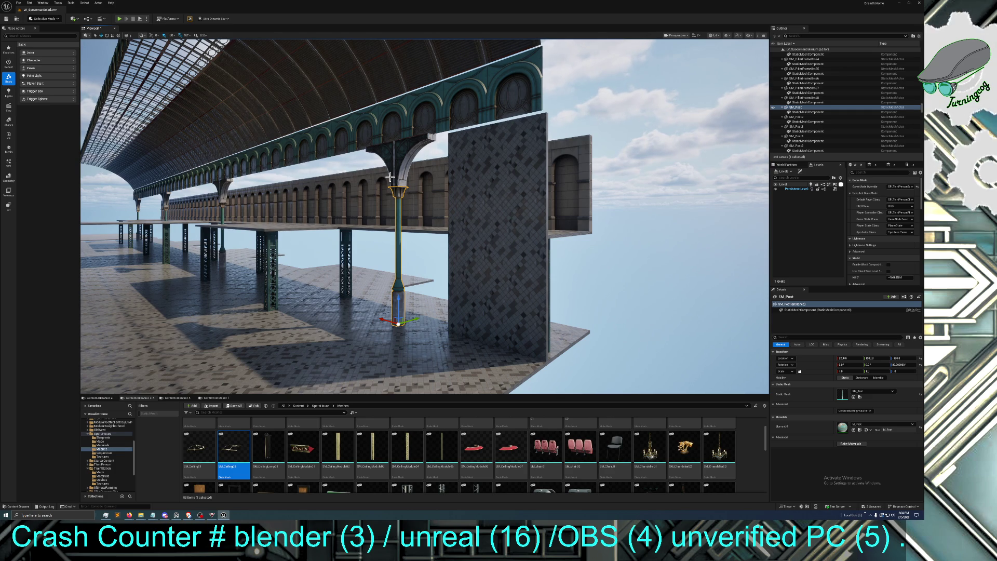
{"action": "left_click_drag", "start_coordinate": [352, 188], "coordinate": [322, 177]}
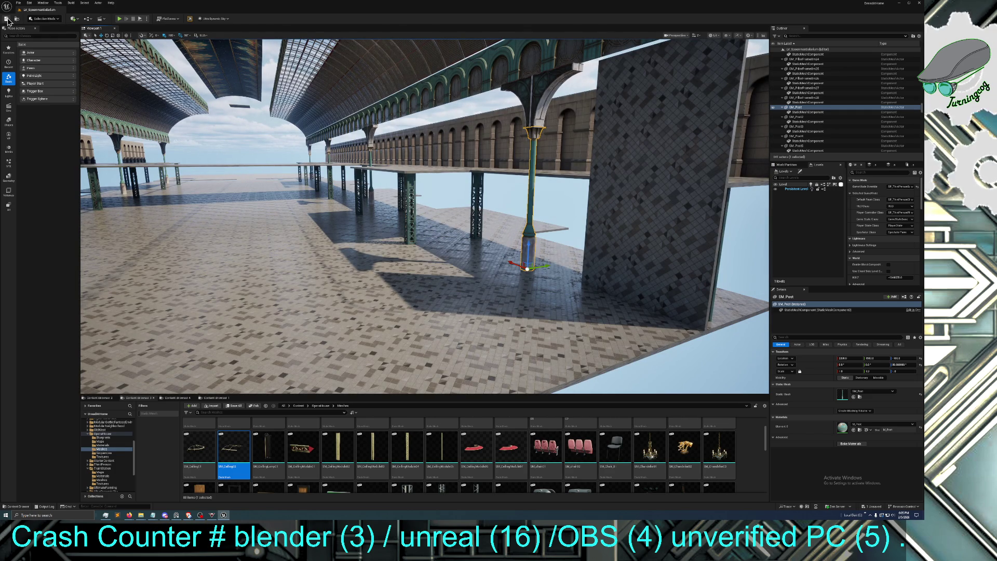
{"action": "left_click_drag", "start_coordinate": [273, 179], "coordinate": [346, 184]}
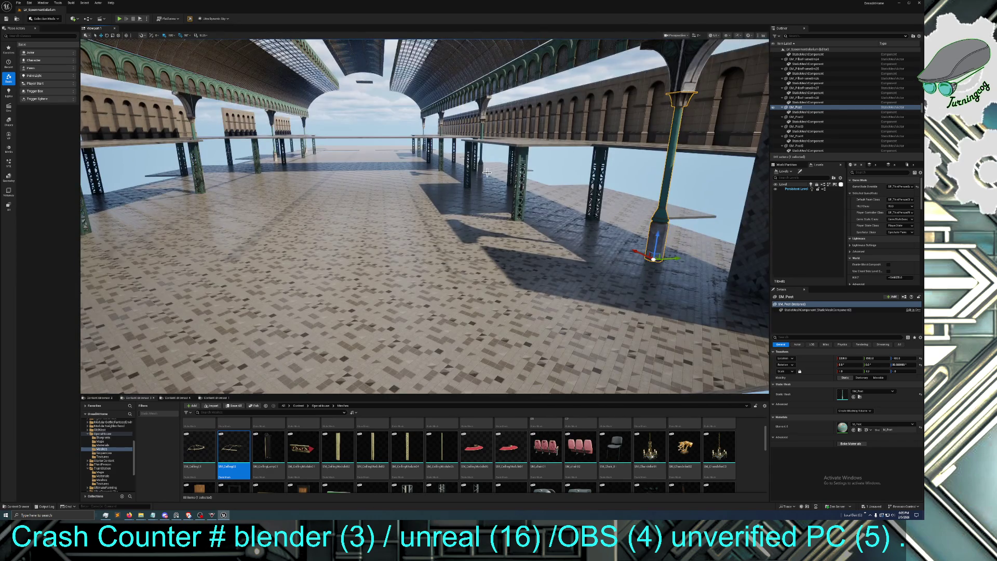
{"action": "left_click_drag", "start_coordinate": [487, 173], "coordinate": [457, 172]}
{"action": "left_click", "coordinate": [509, 175]}
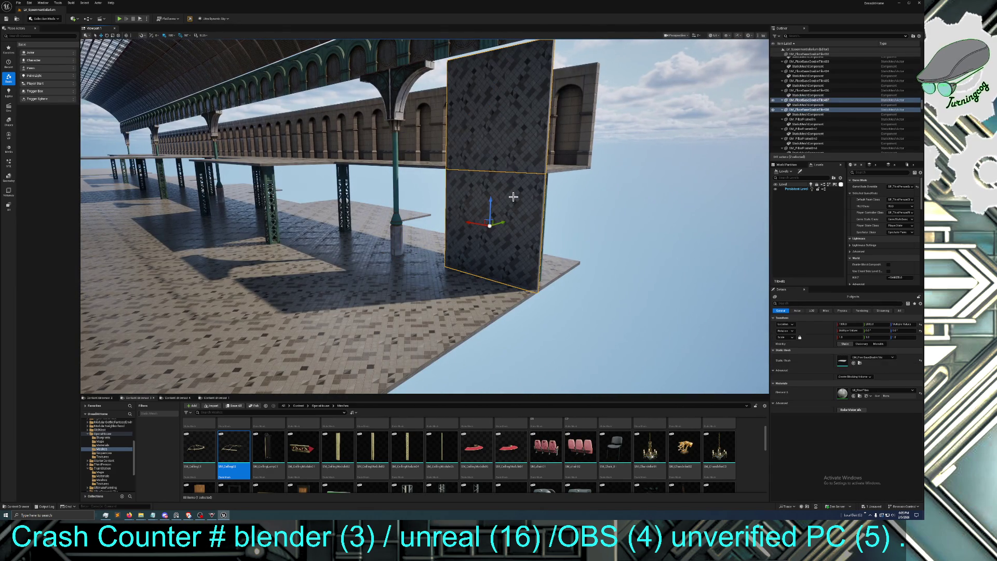
{"action": "key", "text": "Delete"}
{"action": "mouse_move", "coordinate": [494, 202]}
{"action": "left_mouse_down"}
{"action": "mouse_move", "coordinate": [446, 187]}
{"action": "mouse_move", "coordinate": [426, 213]}
{"action": "mouse_move", "coordinate": [474, 193]}
{"action": "left_mouse_up"}
Select a run of arched wall pieces along the left arcade
{"action": "left_click", "coordinate": [473, 193]}
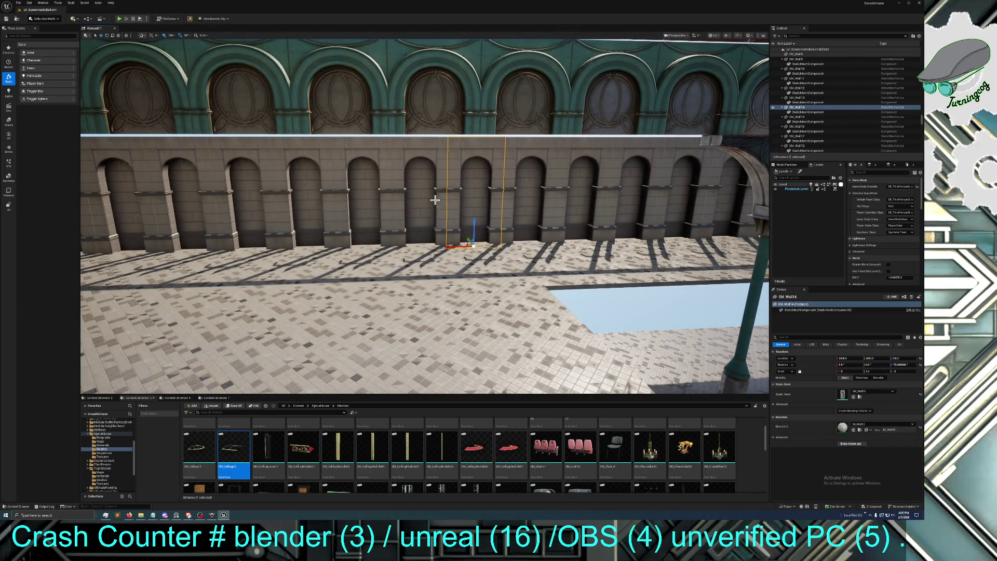
{"action": "left_click", "coordinate": [436, 197], "text": "ctrl"}
{"action": "left_click", "coordinate": [377, 194], "text": "ctrl"}
{"action": "left_click", "coordinate": [307, 192], "text": "ctrl"}
{"action": "left_click", "coordinate": [245, 193], "text": "ctrl"}
{"action": "left_click", "coordinate": [195, 194], "text": "ctrl"}
{"action": "left_click", "coordinate": [146, 197], "text": "ctrl"}
{"action": "left_click_drag", "start_coordinate": [147, 198], "coordinate": [150, 212]}
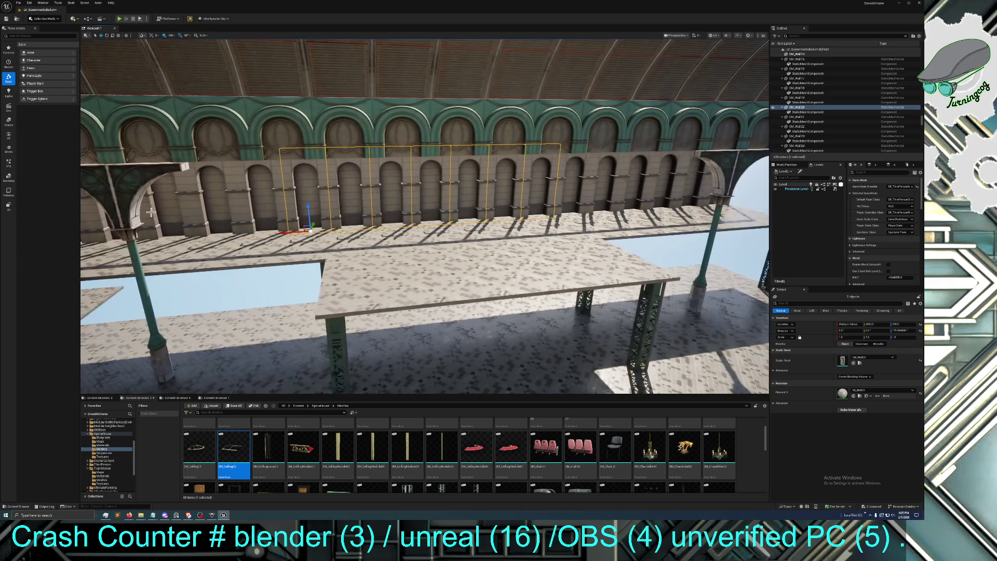
{"action": "left_click", "coordinate": [297, 194], "text": "ctrl"}
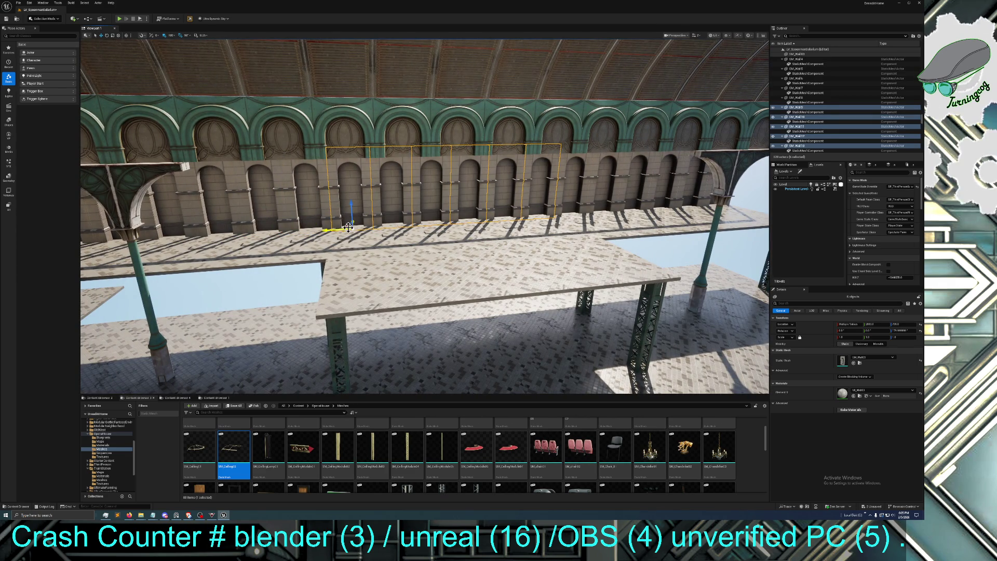
{"action": "left_click_drag", "start_coordinate": [348, 227], "coordinate": [348, 227]}
Add three floor tiles, move the group back, undo, and fill the gap with tile copies
{"action": "left_click", "coordinate": [410, 224], "text": "ctrl"}
{"action": "left_click", "coordinate": [603, 196], "text": "ctrl"}
{"action": "left_click", "coordinate": [639, 200], "text": "ctrl"}
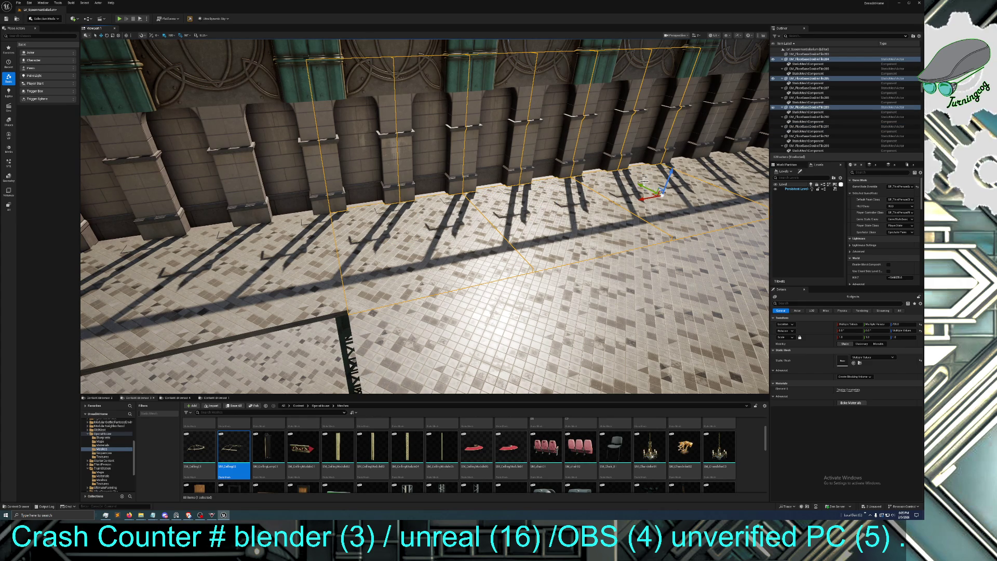
{"action": "left_click_drag", "start_coordinate": [642, 185], "coordinate": [585, 145]}
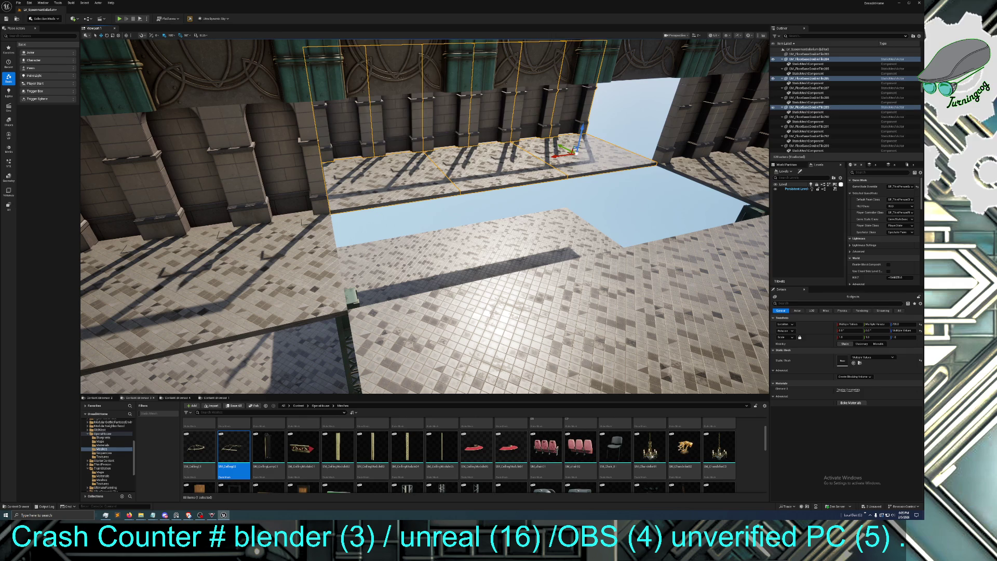
{"action": "key", "text": "ctrl+z"}
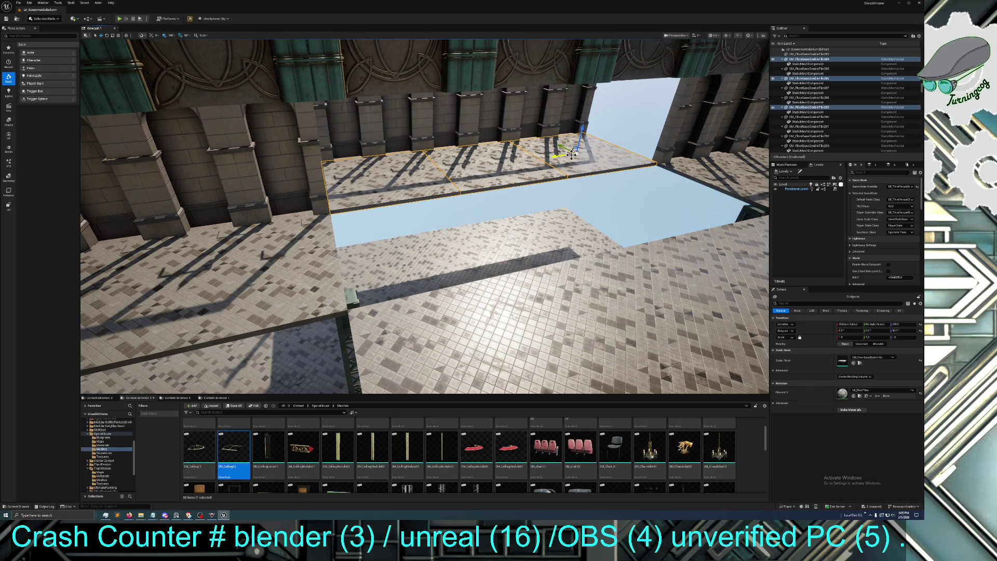
{"action": "mouse_move", "coordinate": [570, 158]}
{"action": "left_mouse_down"}
{"action": "mouse_move", "coordinate": [594, 192]}
{"action": "mouse_move", "coordinate": [530, 135]}
{"action": "mouse_move", "coordinate": [586, 239]}
{"action": "left_mouse_up"}
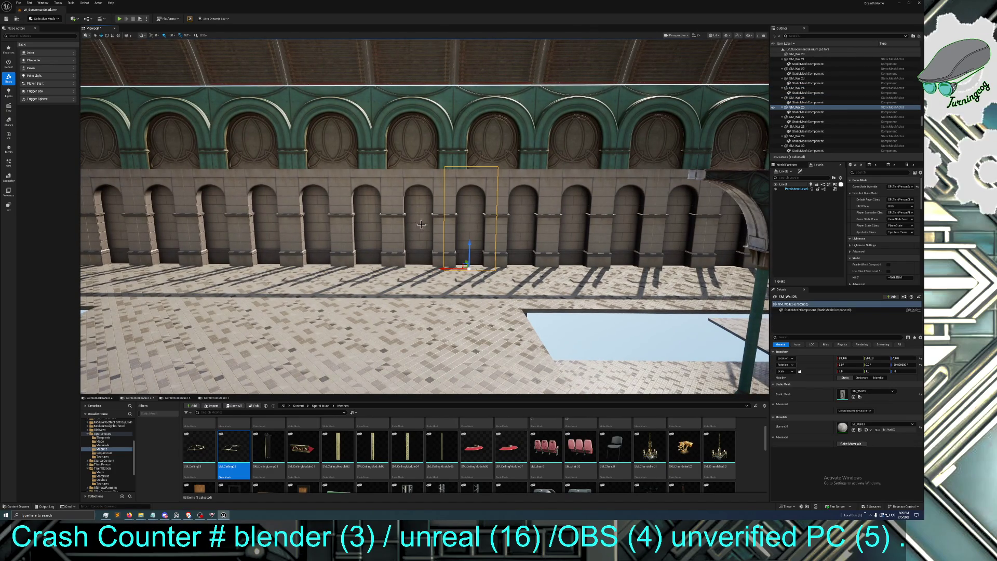
Select four more arched wall segments plus three floor tiles and move them back together
{"action": "left_click", "coordinate": [361, 231]}
{"action": "left_click", "coordinate": [319, 237], "text": "ctrl"}
{"action": "left_click", "coordinate": [260, 229], "text": "ctrl"}
{"action": "left_click", "coordinate": [210, 247], "text": "ctrl"}
{"action": "mouse_move", "coordinate": [211, 247]}
{"action": "left_mouse_down"}
{"action": "mouse_move", "coordinate": [229, 244]}
{"action": "mouse_move", "coordinate": [207, 254]}
{"action": "left_mouse_up"}
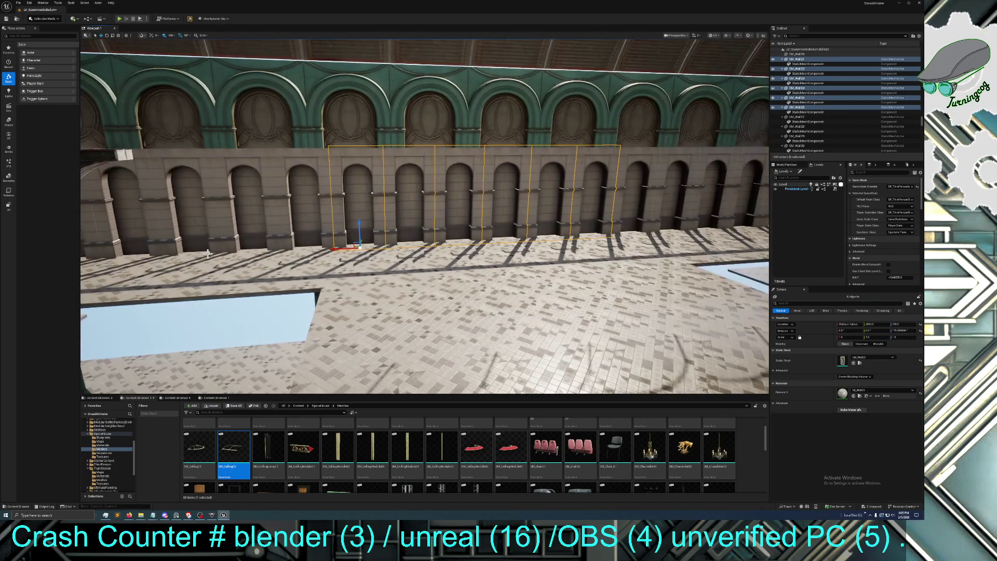
{"action": "left_click", "coordinate": [374, 262], "text": "ctrl"}
{"action": "left_click", "coordinate": [494, 263], "text": "ctrl"}
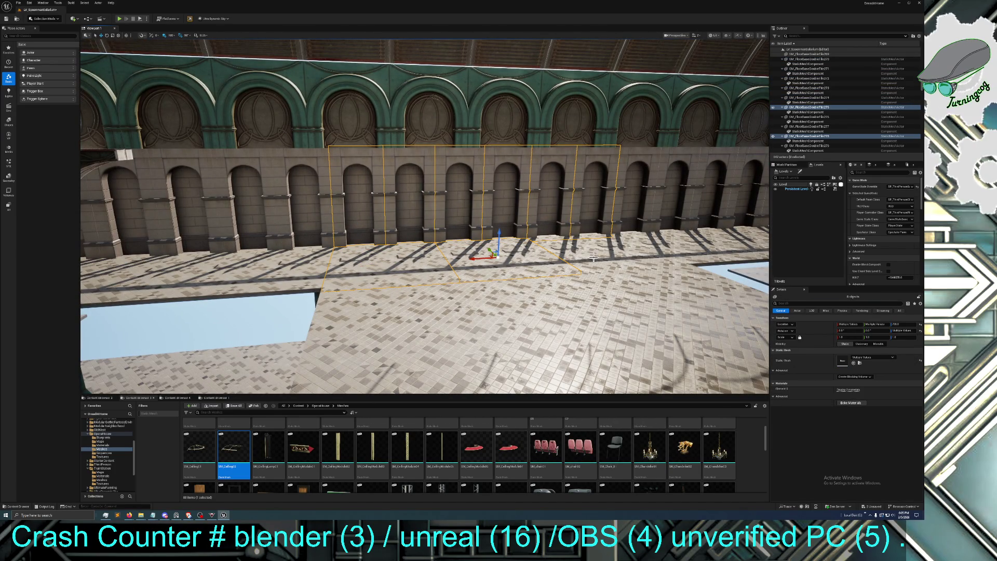
{"action": "left_click", "coordinate": [594, 257], "text": "ctrl"}
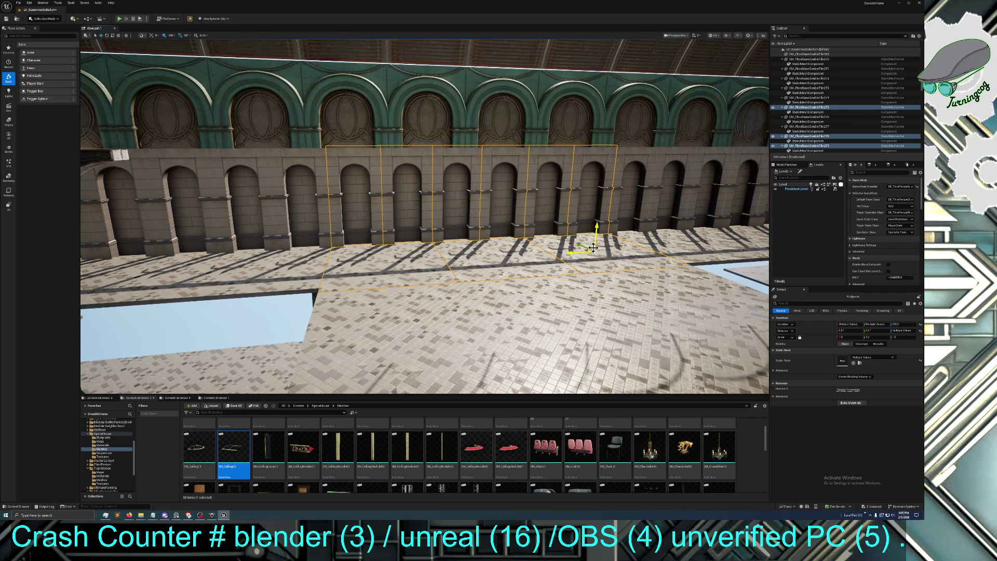
{"action": "left_click_drag", "start_coordinate": [580, 244], "coordinate": [560, 221]}
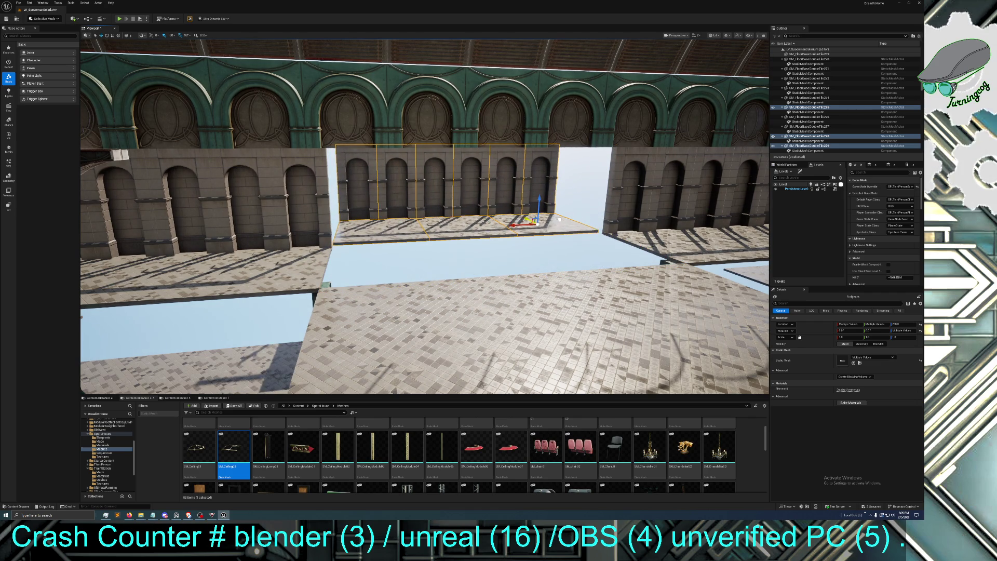
Copy three front floor tiles toward the camera
{"action": "left_click", "coordinate": [418, 241]}
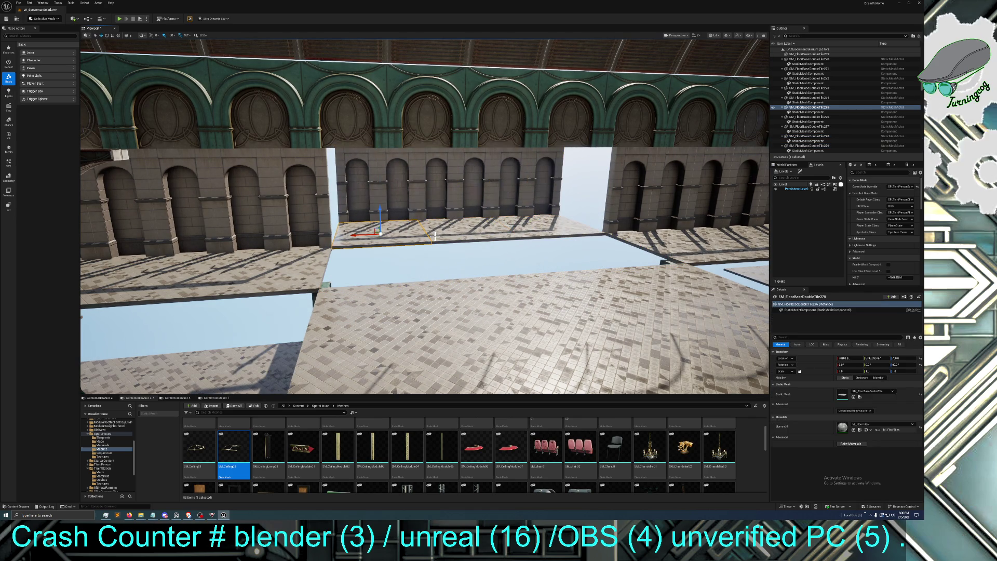
{"action": "left_click", "coordinate": [459, 234], "text": "ctrl"}
{"action": "left_click", "coordinate": [531, 231], "text": "ctrl"}
{"action": "mouse_move", "coordinate": [531, 230]}
{"action": "left_mouse_down", "text": "alt"}
{"action": "mouse_move", "coordinate": [542, 242]}
{"action": "mouse_move", "coordinate": [529, 255]}
{"action": "left_mouse_up", "text": "alt"}
Select the adjacent arcade walls and three floor slabs and push them back
{"action": "left_click", "coordinate": [325, 223]}
{"action": "left_click", "coordinate": [400, 231], "text": "ctrl"}
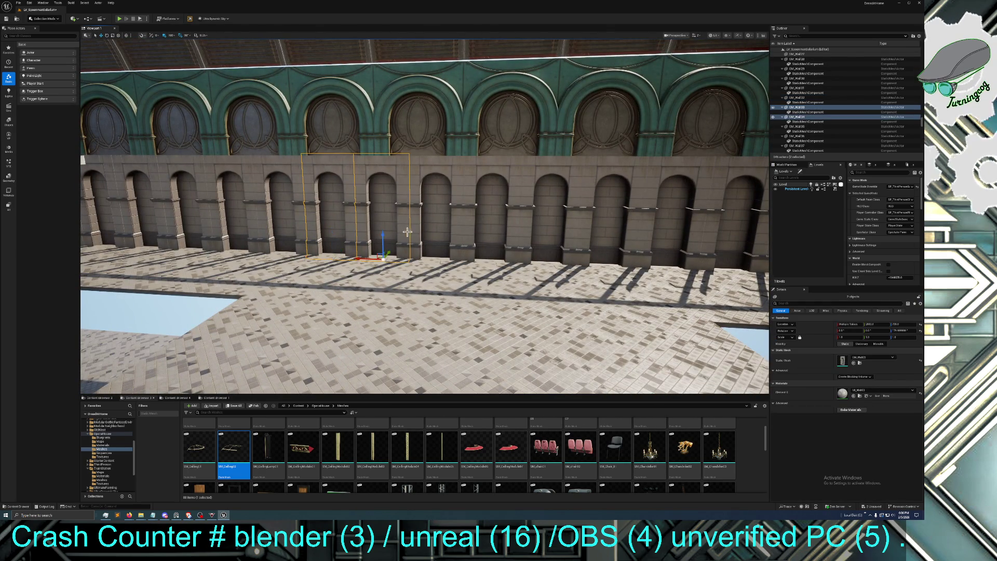
{"action": "left_click", "coordinate": [446, 231], "text": "ctrl"}
{"action": "left_click", "coordinate": [496, 230], "text": "ctrl"}
{"action": "left_click", "coordinate": [575, 230], "text": "ctrl"}
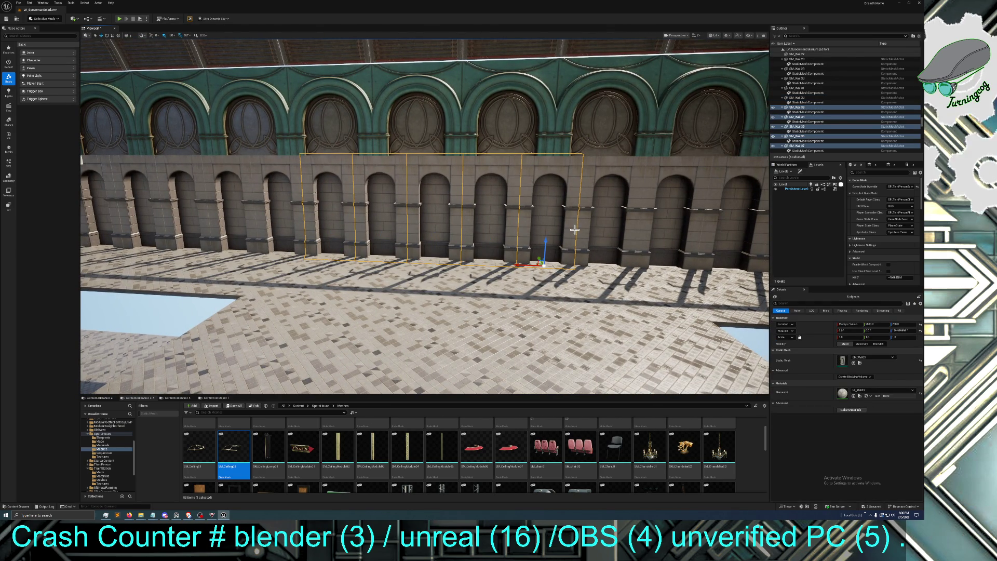
{"action": "left_click", "coordinate": [618, 235], "text": "ctrl"}
{"action": "left_click", "coordinate": [623, 285], "text": "ctrl"}
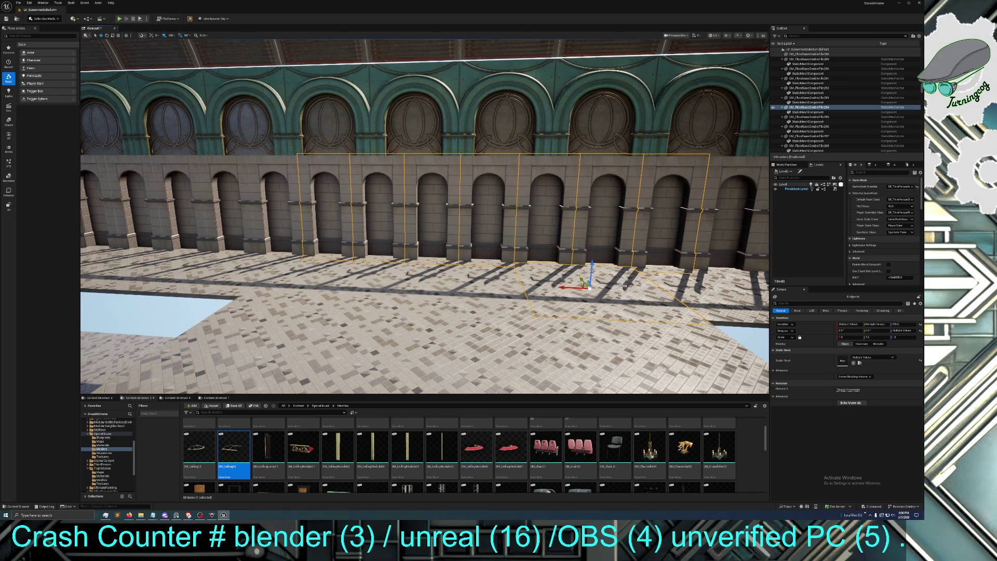
{"action": "left_click", "coordinate": [458, 281], "text": "ctrl"}
{"action": "left_click", "coordinate": [377, 279], "text": "ctrl"}
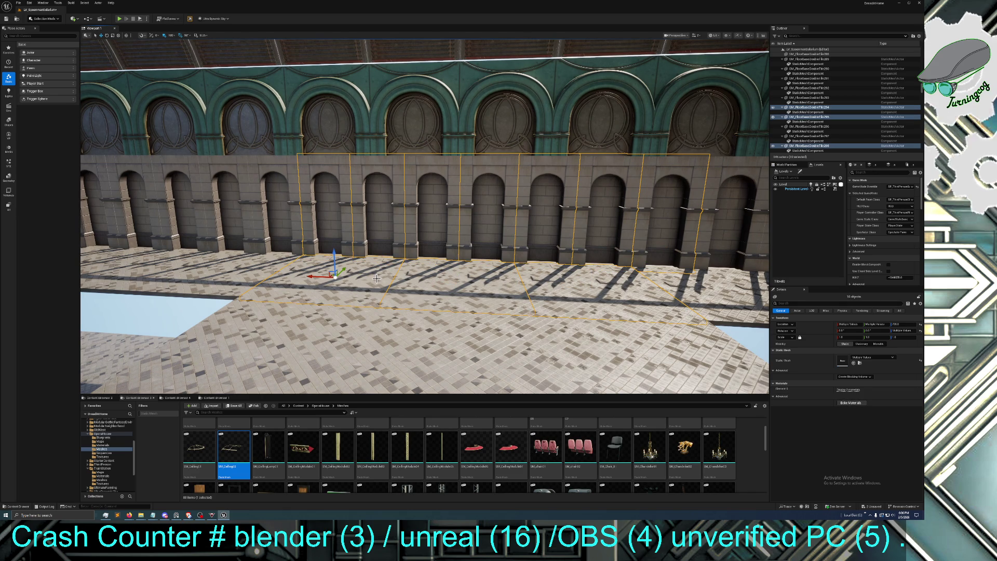
{"action": "left_click", "coordinate": [649, 243], "text": "ctrl"}
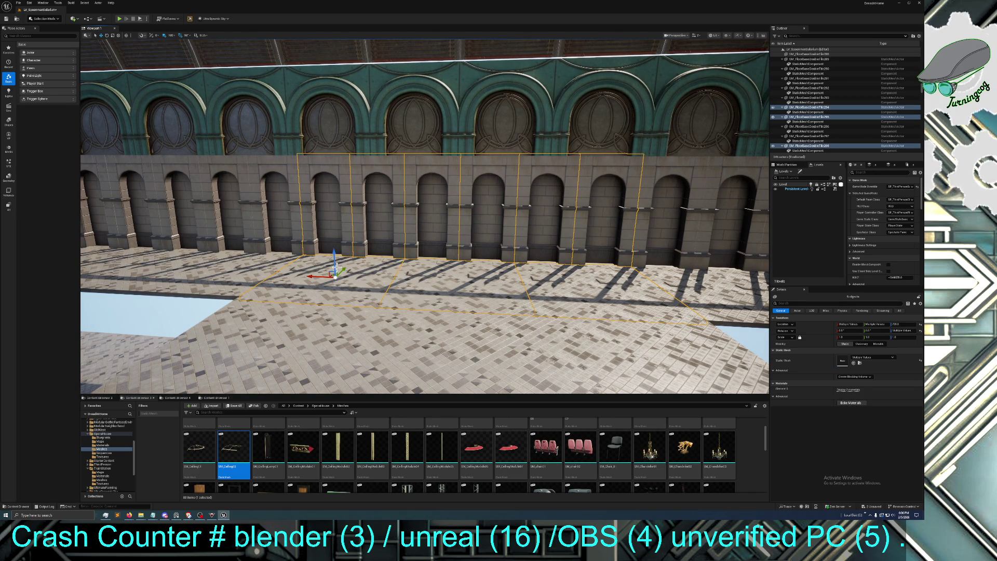
{"action": "left_click_drag", "start_coordinate": [341, 269], "coordinate": [368, 241]}
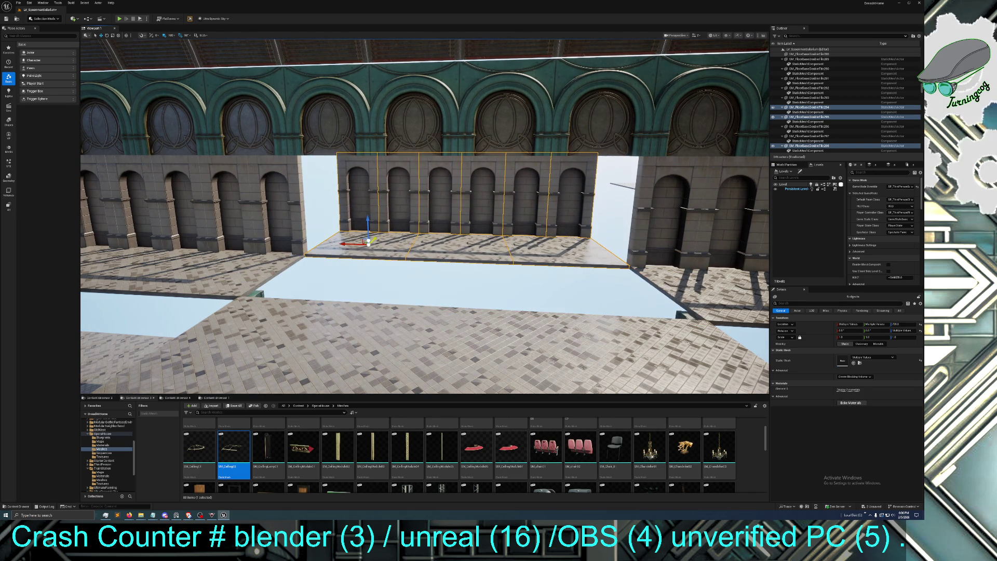
Duplicate the three far floor tiles under the arches and move them forward into the gap
{"action": "left_click", "coordinate": [289, 325]}
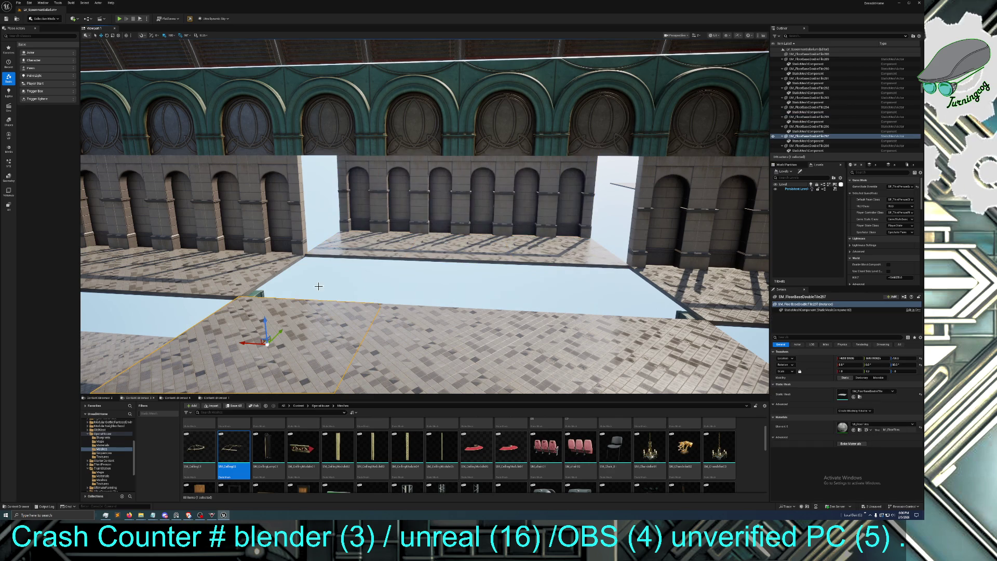
{"action": "left_click", "coordinate": [364, 244]}
{"action": "left_click", "coordinate": [426, 246], "text": "ctrl"}
{"action": "left_click", "coordinate": [529, 254], "text": "ctrl"}
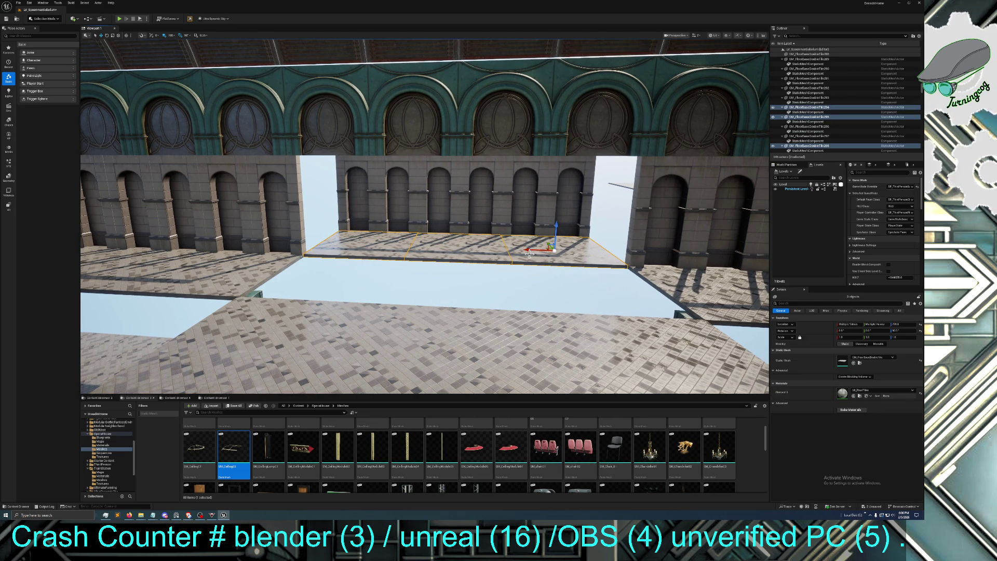
{"action": "key", "text": "ctrl+d"}
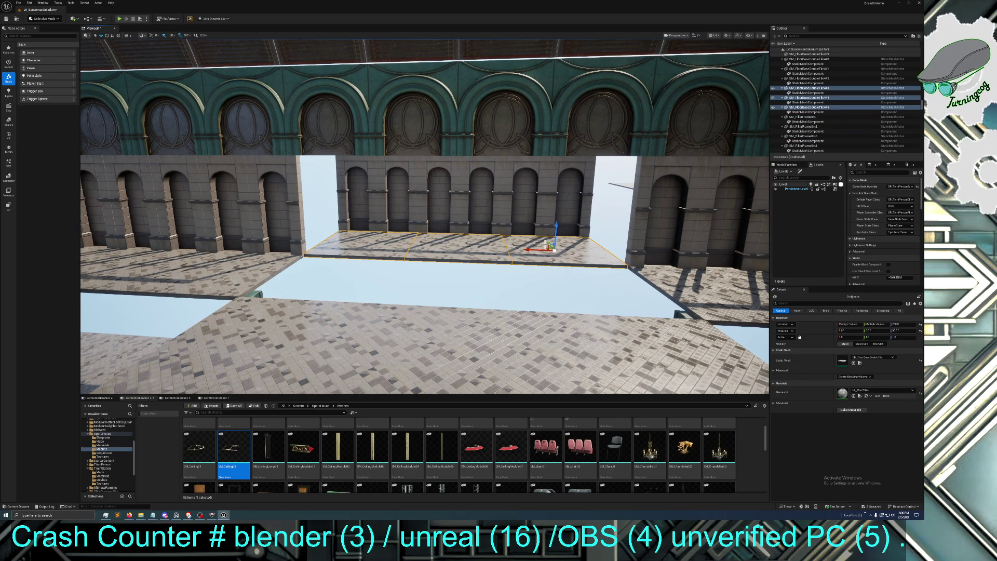
{"action": "left_click_drag", "start_coordinate": [548, 242], "coordinate": [550, 271]}
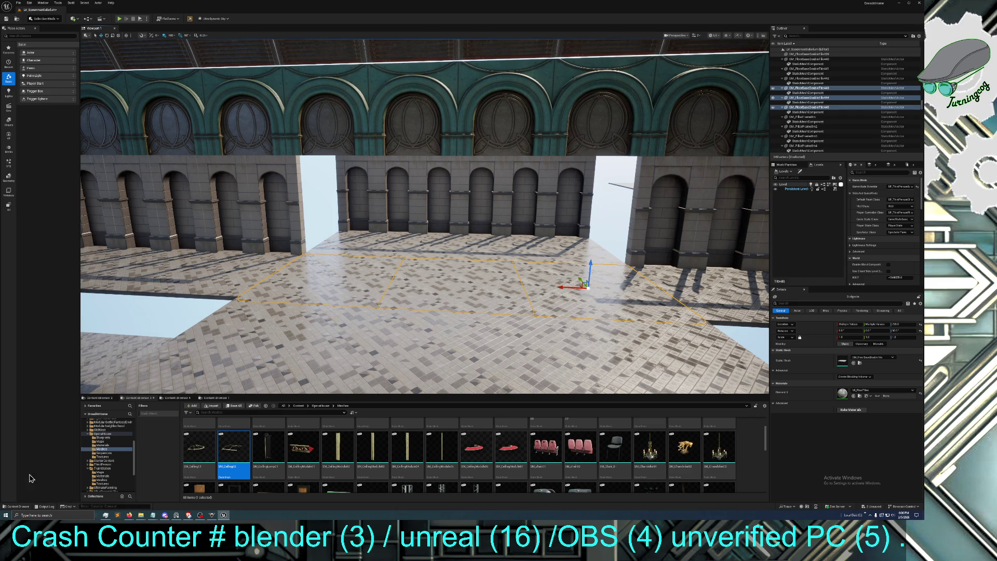
{"action": "mouse_move", "coordinate": [246, 335]}
{"action": "left_mouse_down"}
{"action": "mouse_move", "coordinate": [270, 327]}
{"action": "mouse_move", "coordinate": [312, 338]}
{"action": "mouse_move", "coordinate": [329, 356]}
{"action": "mouse_move", "coordinate": [364, 301]}
{"action": "mouse_move", "coordinate": [251, 336]}
{"action": "left_mouse_up"}
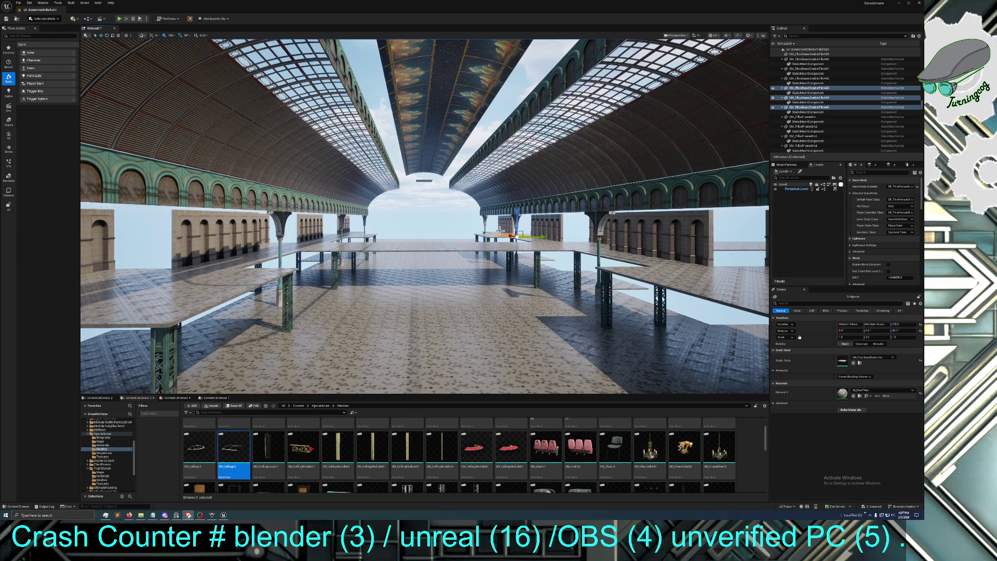
{"action": "left_click_drag", "start_coordinate": [472, 240], "coordinate": [472, 240]}
{"action": "key", "text": "w"}
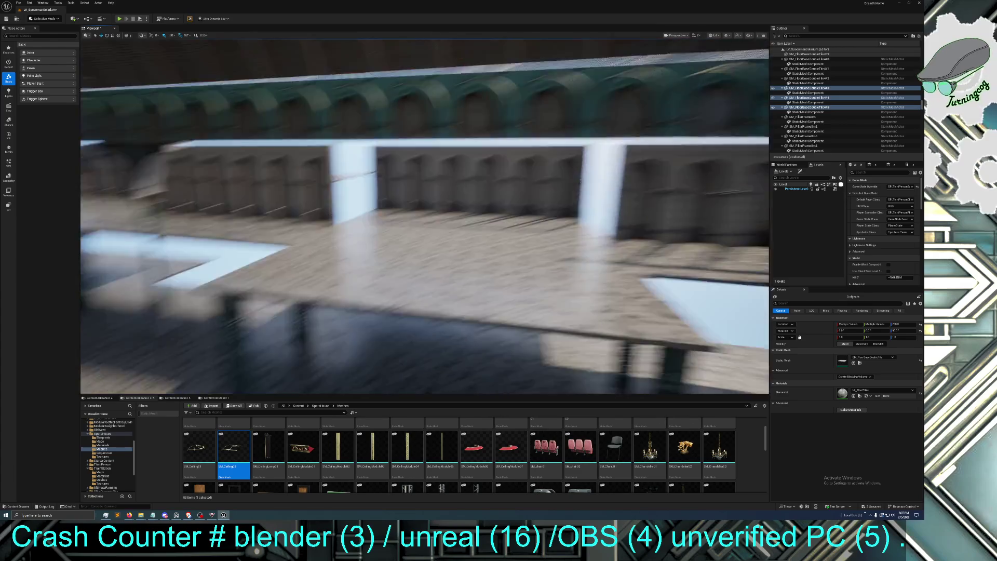
{"action": "key", "text": "s"}
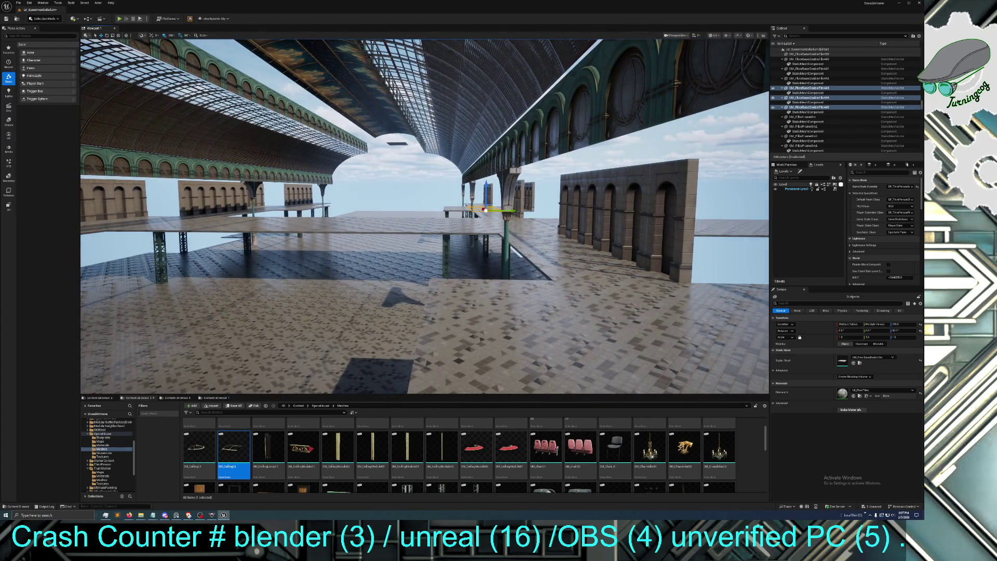
{"action": "key", "text": "d"}
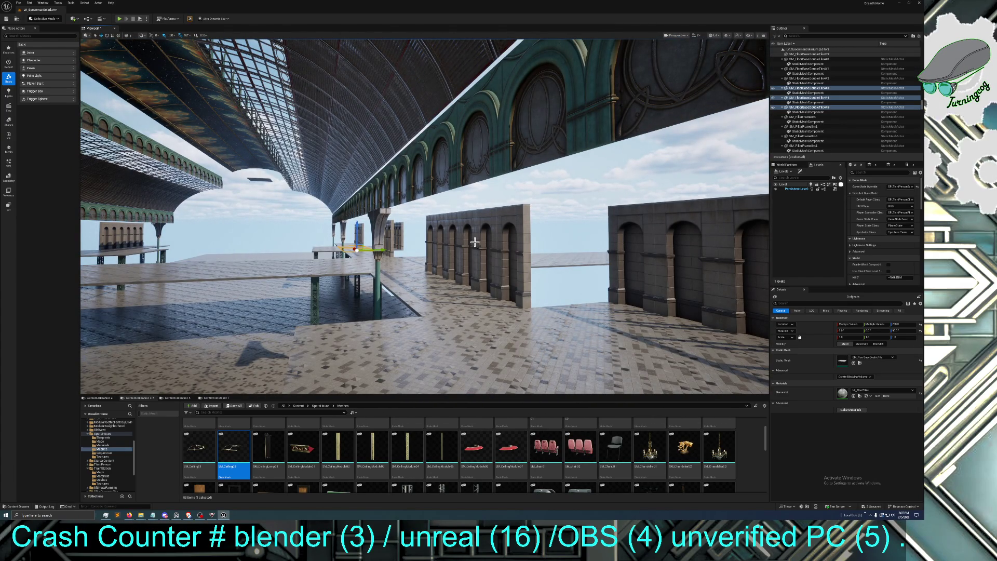
{"action": "key", "text": "w"}
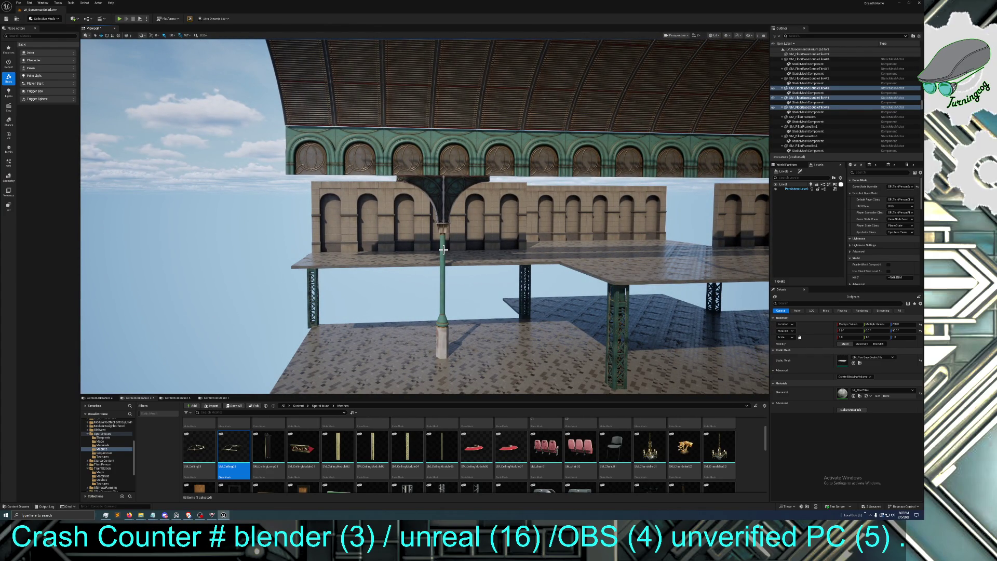
{"action": "mouse_move", "coordinate": [347, 210]}
{"action": "left_mouse_down"}
{"action": "mouse_move", "coordinate": [301, 167]}
{"action": "mouse_move", "coordinate": [312, 197]}
{"action": "mouse_move", "coordinate": [332, 208]}
{"action": "mouse_move", "coordinate": [410, 208]}
{"action": "mouse_move", "coordinate": [358, 210]}
{"action": "mouse_move", "coordinate": [373, 207]}
{"action": "left_mouse_up"}
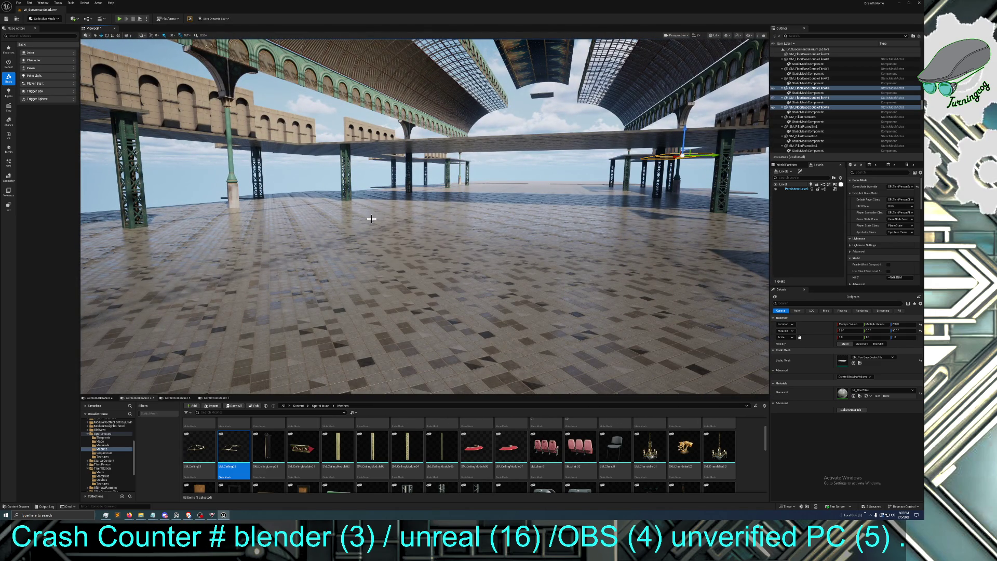
{"action": "mouse_move", "coordinate": [359, 202]}
{"action": "left_mouse_down"}
{"action": "mouse_move", "coordinate": [345, 185]}
{"action": "mouse_move", "coordinate": [363, 193]}
{"action": "mouse_move", "coordinate": [353, 197]}
{"action": "mouse_move", "coordinate": [407, 180]}
{"action": "left_mouse_up"}
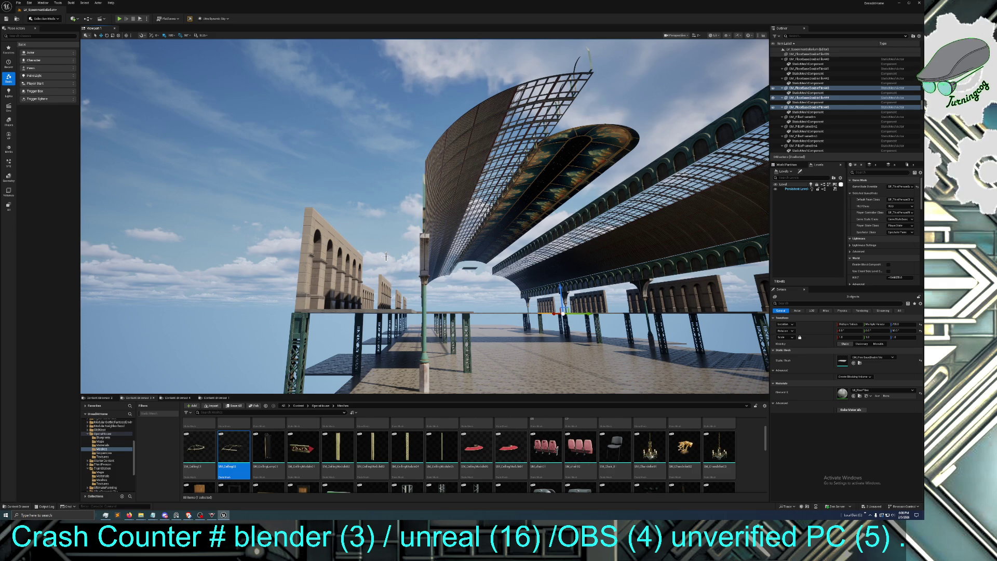
{"action": "mouse_move", "coordinate": [344, 271]}
{"action": "left_mouse_down"}
{"action": "mouse_move", "coordinate": [328, 236]}
{"action": "mouse_move", "coordinate": [345, 271]}
{"action": "left_mouse_up"}
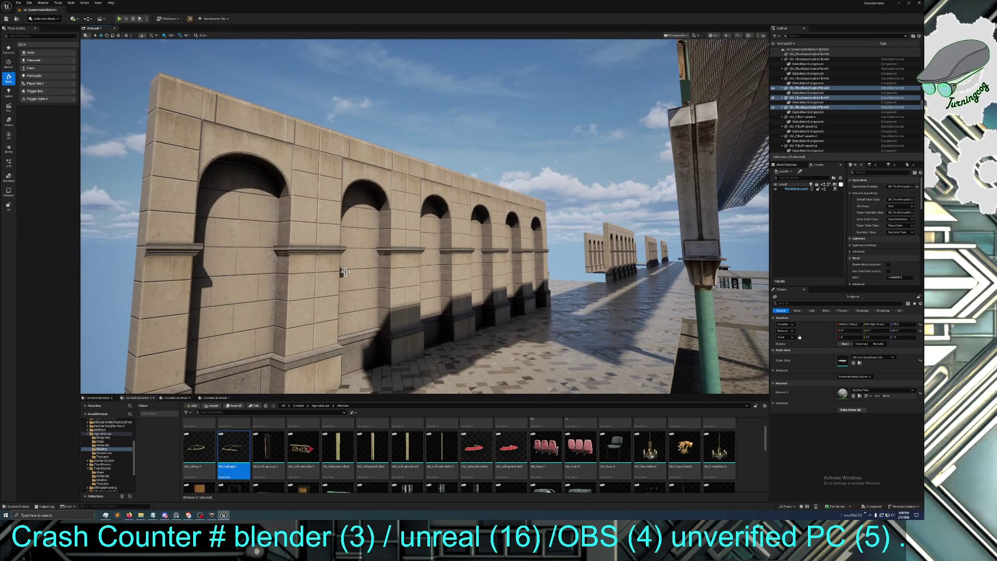
{"action": "left_click_drag", "start_coordinate": [451, 280], "coordinate": [496, 275]}
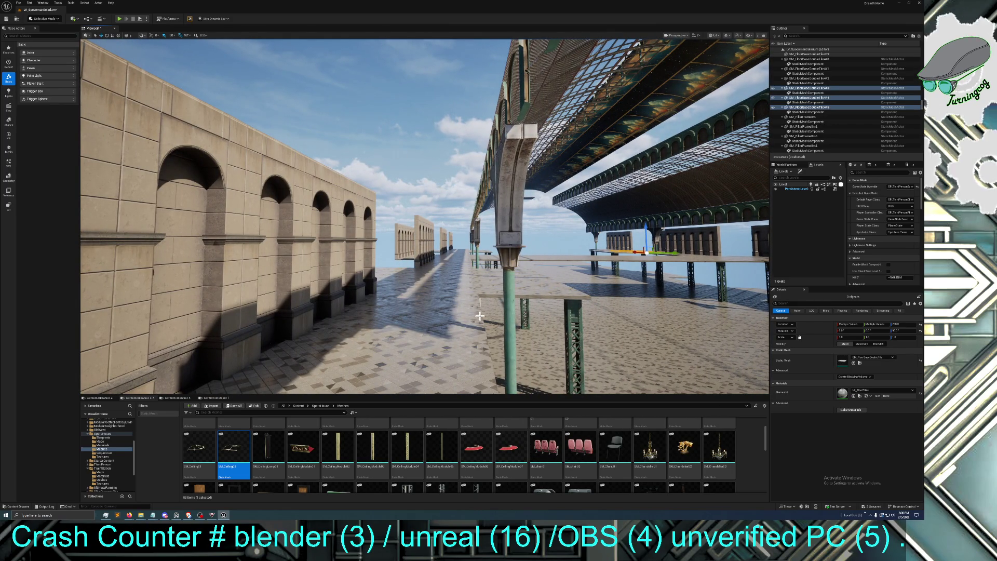
{"action": "left_click_drag", "start_coordinate": [496, 275], "coordinate": [473, 319]}
{"action": "mouse_move", "coordinate": [466, 282]}
{"action": "left_mouse_down"}
{"action": "mouse_move", "coordinate": [466, 260]}
{"action": "mouse_move", "coordinate": [525, 284]}
{"action": "mouse_move", "coordinate": [525, 312]}
{"action": "mouse_move", "coordinate": [520, 294]}
{"action": "mouse_move", "coordinate": [540, 291]}
{"action": "mouse_move", "coordinate": [483, 293]}
{"action": "mouse_move", "coordinate": [512, 301]}
{"action": "left_mouse_up"}
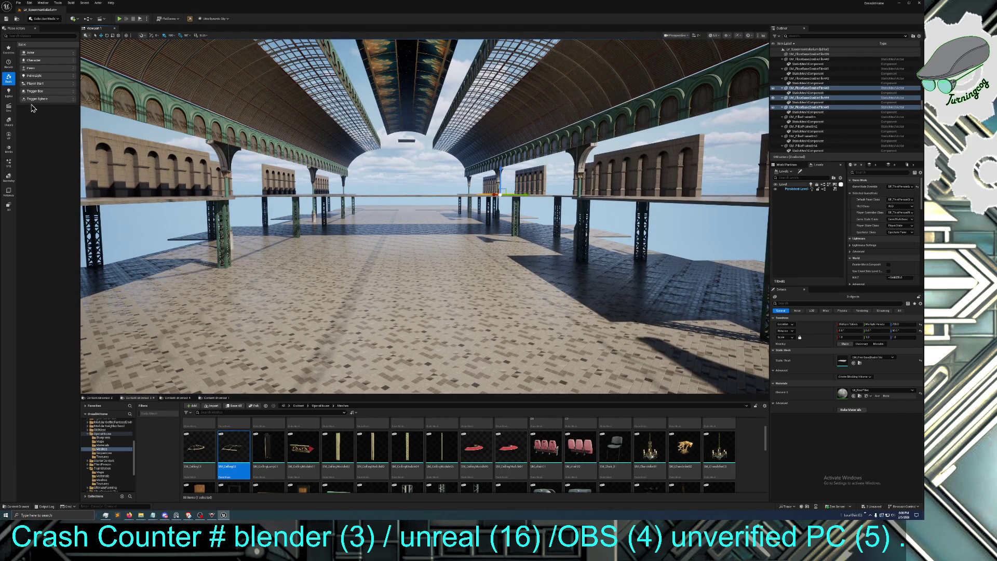
{"action": "mouse_move", "coordinate": [419, 250]}
{"action": "left_mouse_down"}
{"action": "mouse_move", "coordinate": [390, 245]}
{"action": "mouse_move", "coordinate": [417, 250]}
{"action": "left_mouse_up"}
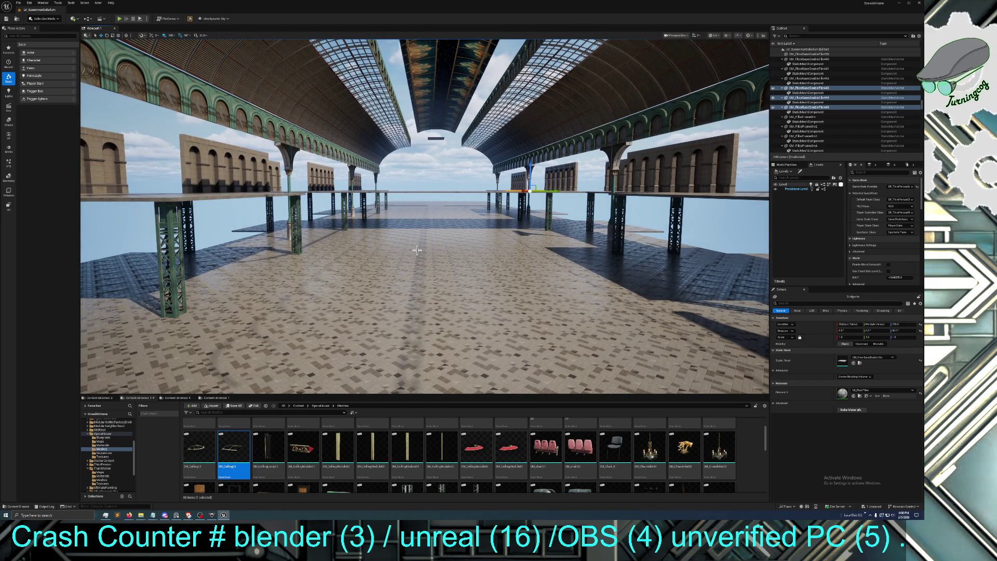
{"action": "mouse_move", "coordinate": [420, 248]}
{"action": "left_mouse_down"}
{"action": "mouse_move", "coordinate": [418, 226]}
{"action": "mouse_move", "coordinate": [400, 227]}
{"action": "mouse_move", "coordinate": [419, 247]}
{"action": "left_mouse_up"}
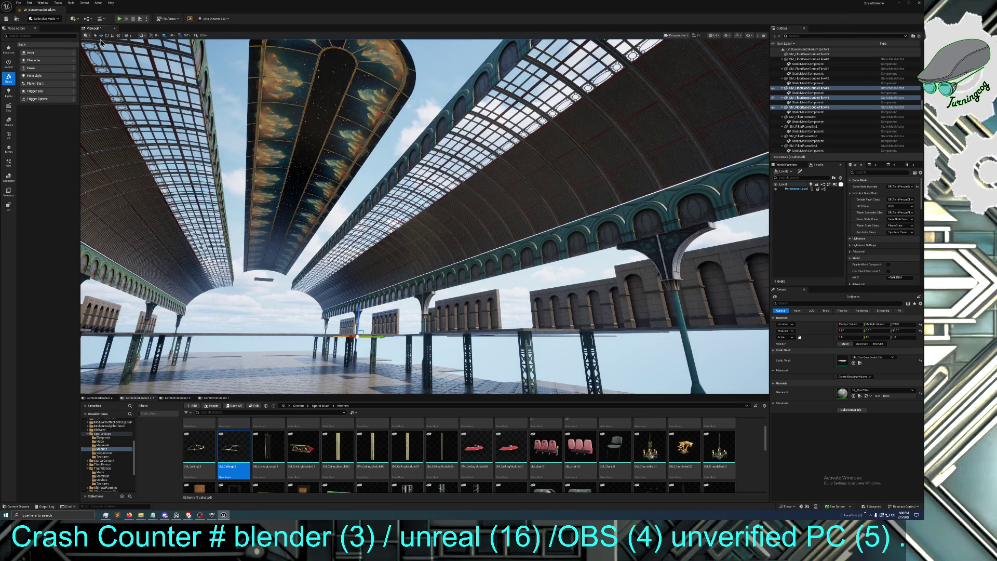
{"action": "left_click", "coordinate": [30, 3]}
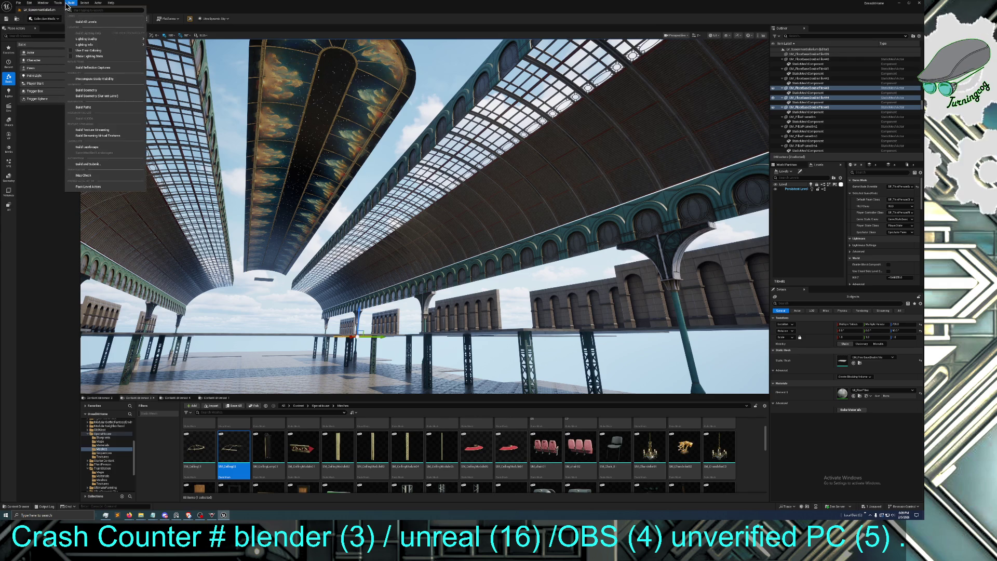
Open Actor Palette 1 with the TrainStation Demonstration level, then reposition and enlarge its window
{"action": "mouse_move", "coordinate": [83, 42]}
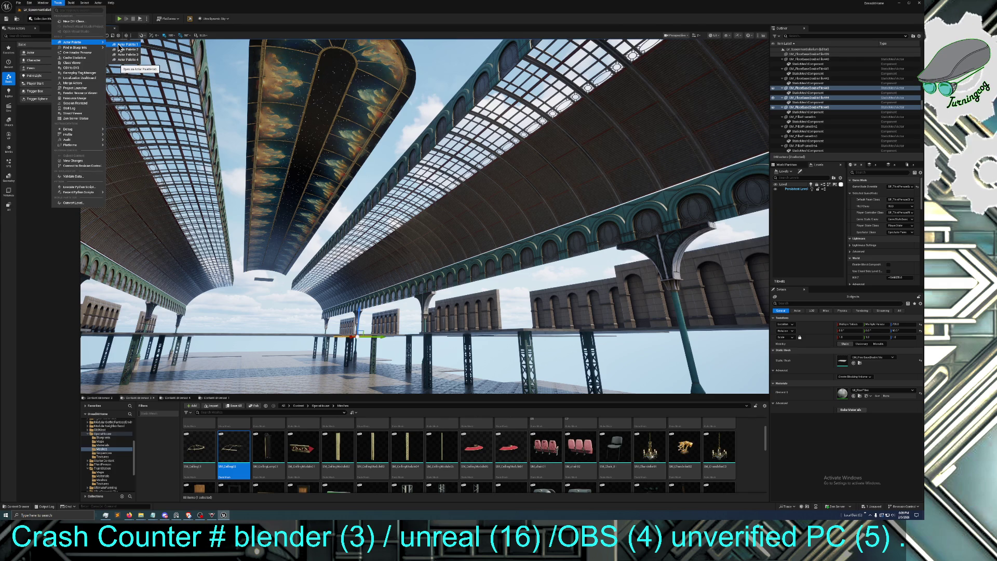
{"action": "left_click", "coordinate": [119, 45]}
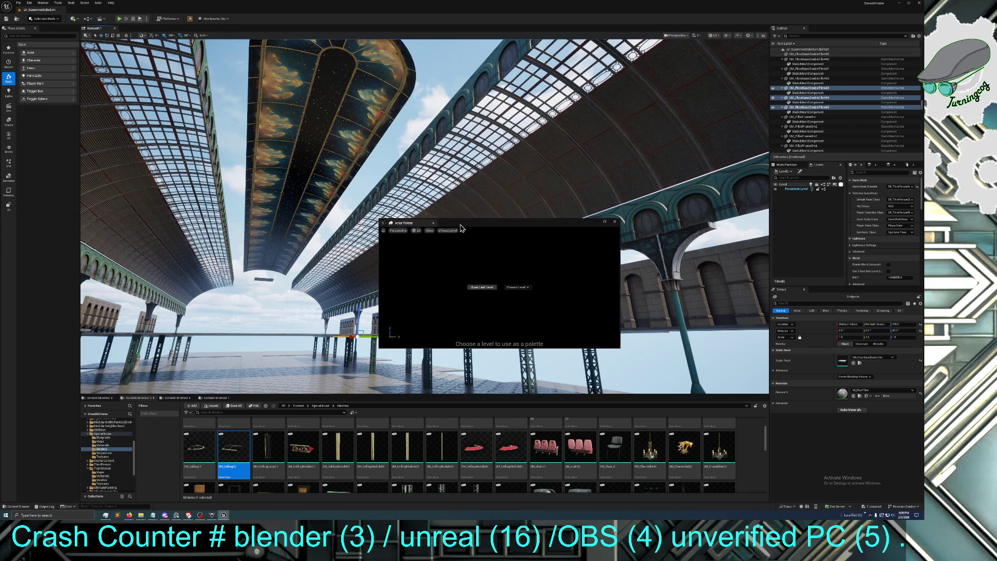
{"action": "left_click", "coordinate": [480, 290]}
{"action": "mouse_move", "coordinate": [513, 226]}
{"action": "left_mouse_down"}
{"action": "mouse_move", "coordinate": [572, 200]}
{"action": "mouse_move", "coordinate": [550, 221]}
{"action": "mouse_move", "coordinate": [548, 210]}
{"action": "mouse_move", "coordinate": [606, 132]}
{"action": "left_mouse_up"}
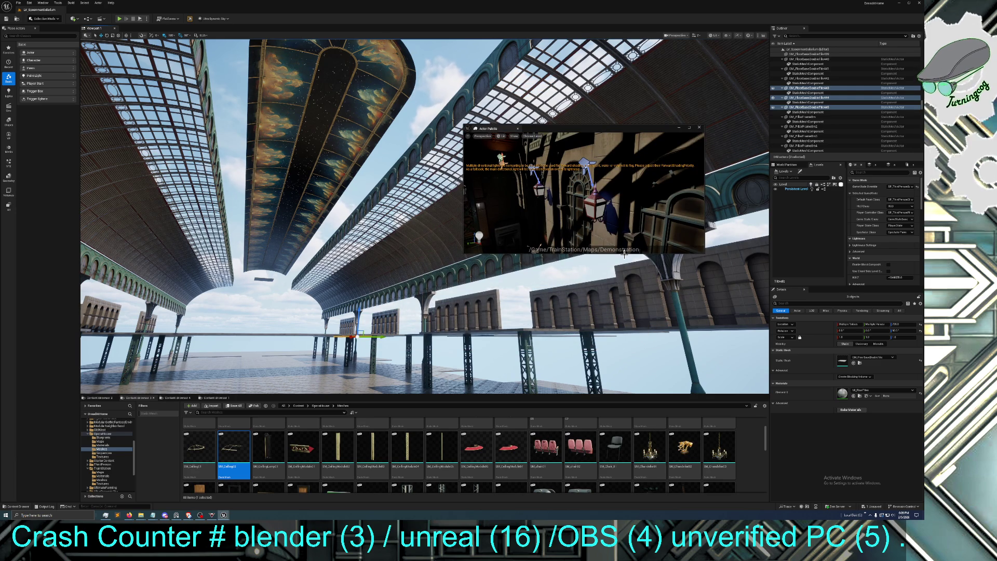
{"action": "left_click_drag", "start_coordinate": [364, 218], "coordinate": [353, 219]}
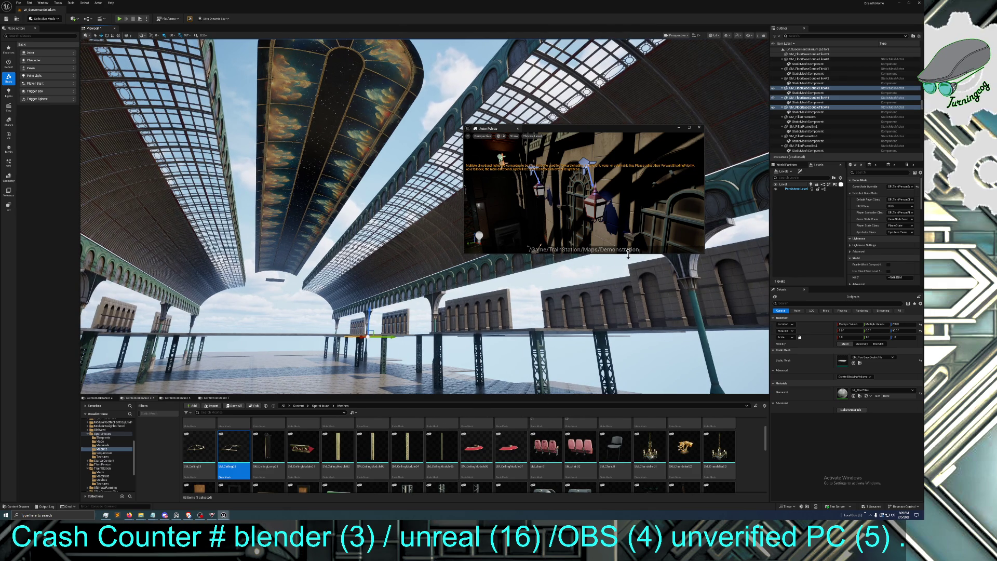
{"action": "left_click_drag", "start_coordinate": [629, 258], "coordinate": [621, 359]}
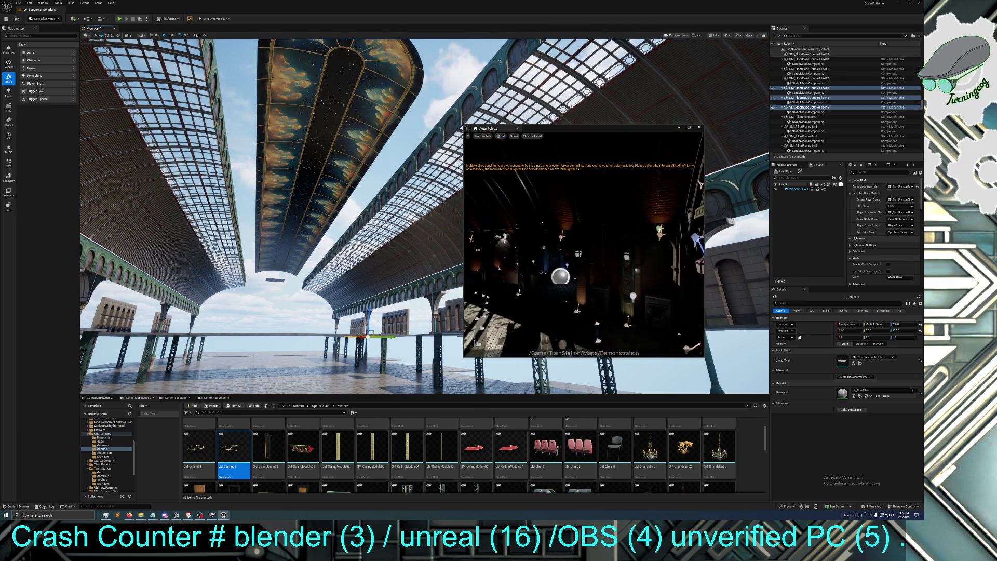
{"action": "mouse_move", "coordinate": [582, 244]}
{"action": "left_mouse_down"}
{"action": "mouse_move", "coordinate": [561, 233]}
{"action": "mouse_move", "coordinate": [603, 273]}
{"action": "mouse_move", "coordinate": [564, 307]}
{"action": "mouse_move", "coordinate": [358, 340]}
{"action": "left_mouse_up"}
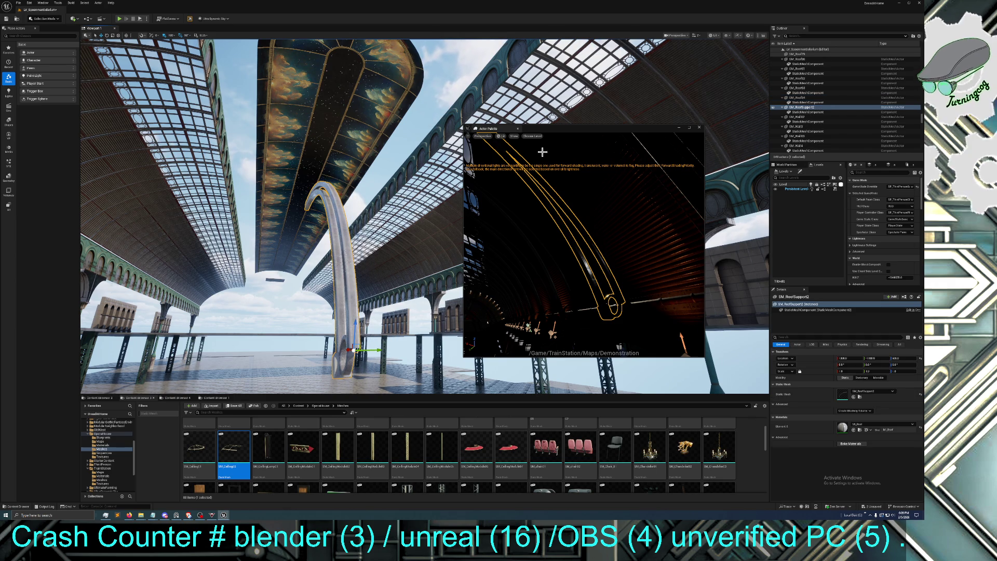
{"action": "mouse_move", "coordinate": [566, 132]}
{"action": "left_mouse_down"}
{"action": "mouse_move", "coordinate": [787, 146]}
{"action": "mouse_move", "coordinate": [743, 166]}
{"action": "left_mouse_up"}
Close the palette and move SM_RoofSupport2 up to line up with the right vault's edge
{"action": "left_click", "coordinate": [877, 160]}
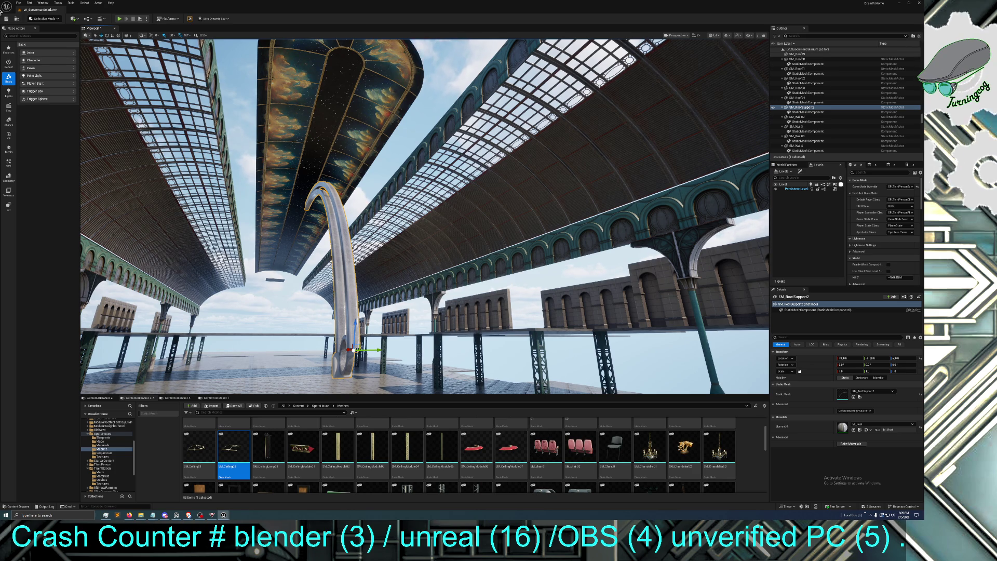
{"action": "left_click", "coordinate": [107, 36]}
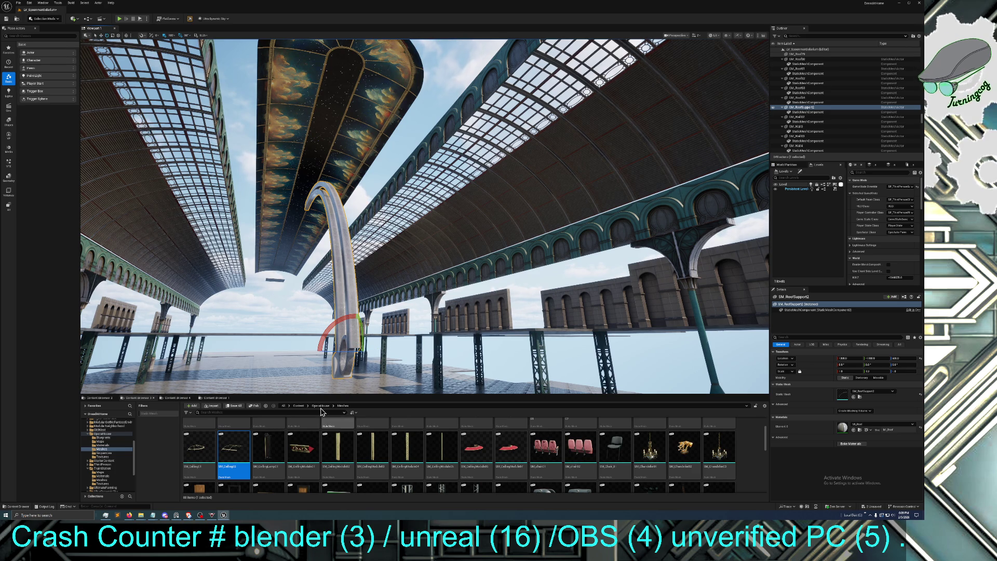
{"action": "mouse_move", "coordinate": [340, 351]}
{"action": "left_mouse_down"}
{"action": "mouse_move", "coordinate": [364, 332]}
{"action": "mouse_move", "coordinate": [344, 351]}
{"action": "mouse_move", "coordinate": [363, 363]}
{"action": "mouse_move", "coordinate": [373, 335]}
{"action": "left_mouse_up"}
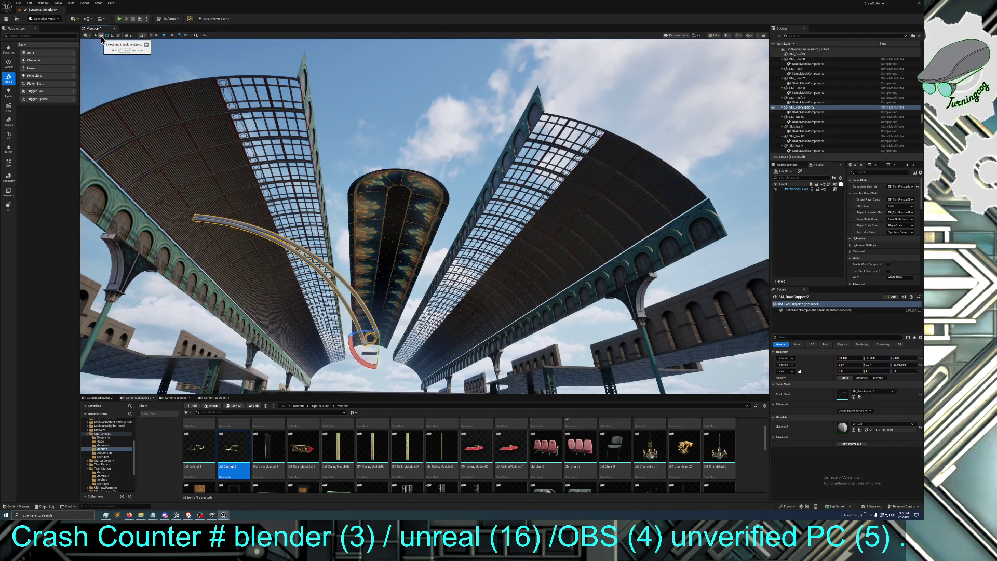
{"action": "left_click", "coordinate": [102, 36]}
{"action": "mouse_move", "coordinate": [406, 338]}
{"action": "left_mouse_down"}
{"action": "mouse_move", "coordinate": [613, 347]}
{"action": "mouse_move", "coordinate": [717, 333]}
{"action": "mouse_move", "coordinate": [568, 349]}
{"action": "mouse_move", "coordinate": [499, 291]}
{"action": "mouse_move", "coordinate": [479, 214]}
{"action": "left_mouse_up"}
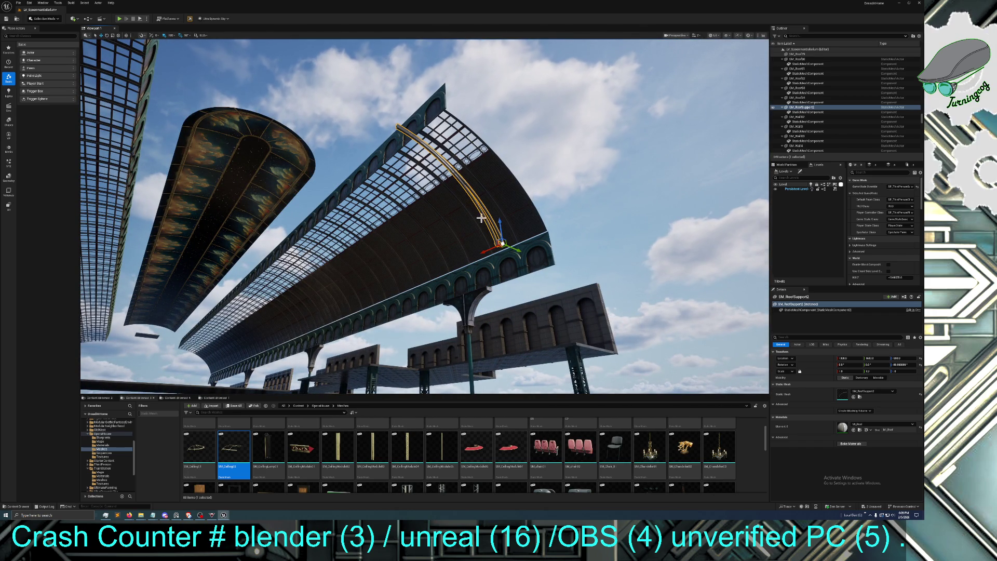
{"action": "mouse_move", "coordinate": [519, 246]}
{"action": "left_mouse_down"}
{"action": "mouse_move", "coordinate": [550, 244]}
{"action": "mouse_move", "coordinate": [540, 228]}
{"action": "mouse_move", "coordinate": [525, 239]}
{"action": "mouse_move", "coordinate": [441, 334]}
{"action": "mouse_move", "coordinate": [442, 351]}
{"action": "left_mouse_up"}
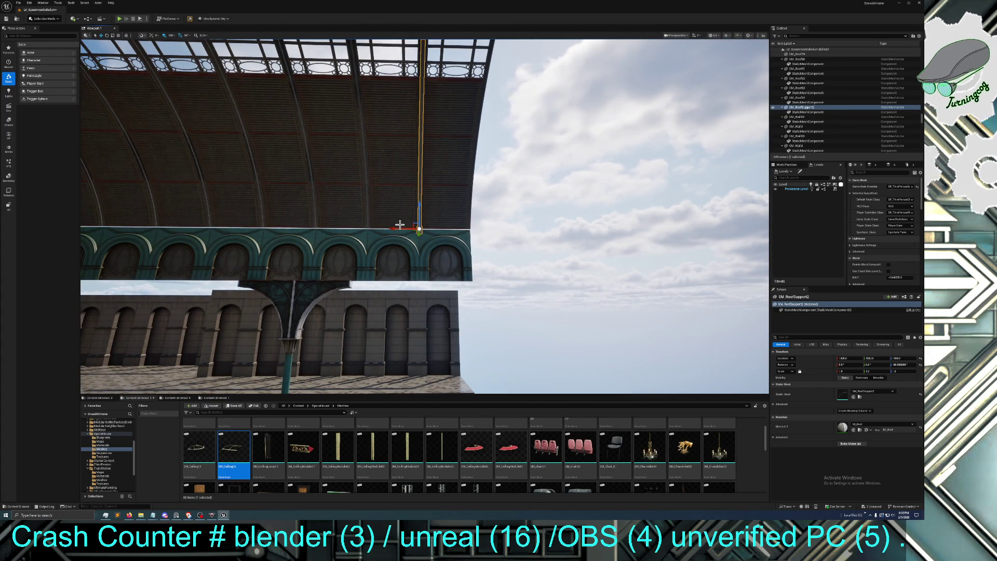
{"action": "left_click_drag", "start_coordinate": [394, 229], "coordinate": [519, 229]}
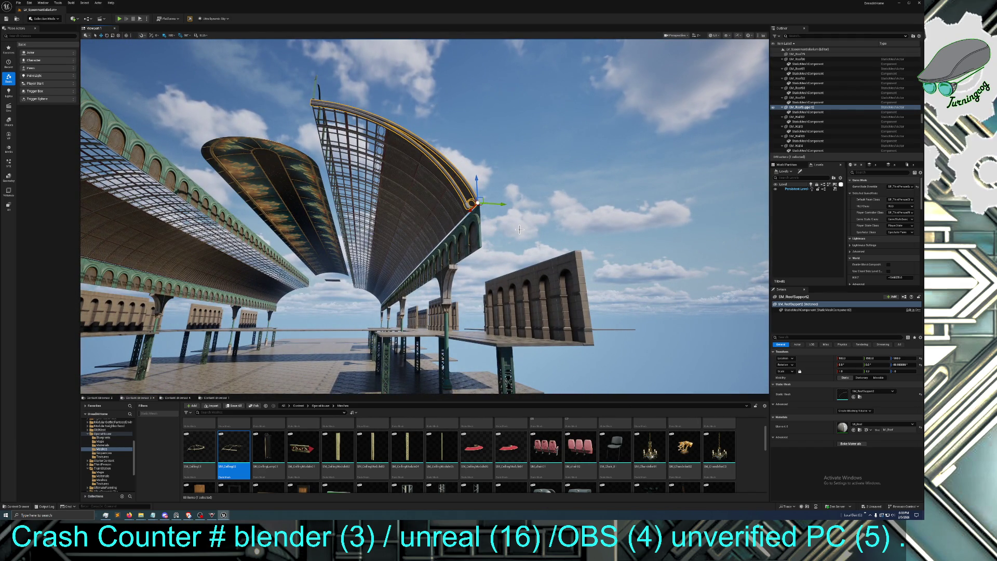
Duplicate the support, move it to the left vault and rotate it to match its curve
{"action": "key", "text": "ctrl+d"}
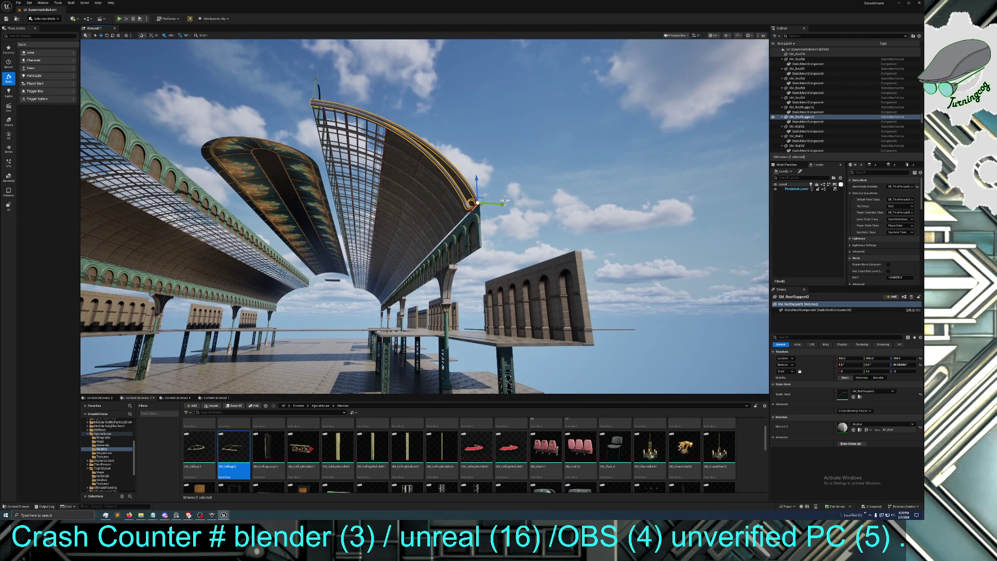
{"action": "left_click_drag", "start_coordinate": [504, 204], "coordinate": [166, 200]}
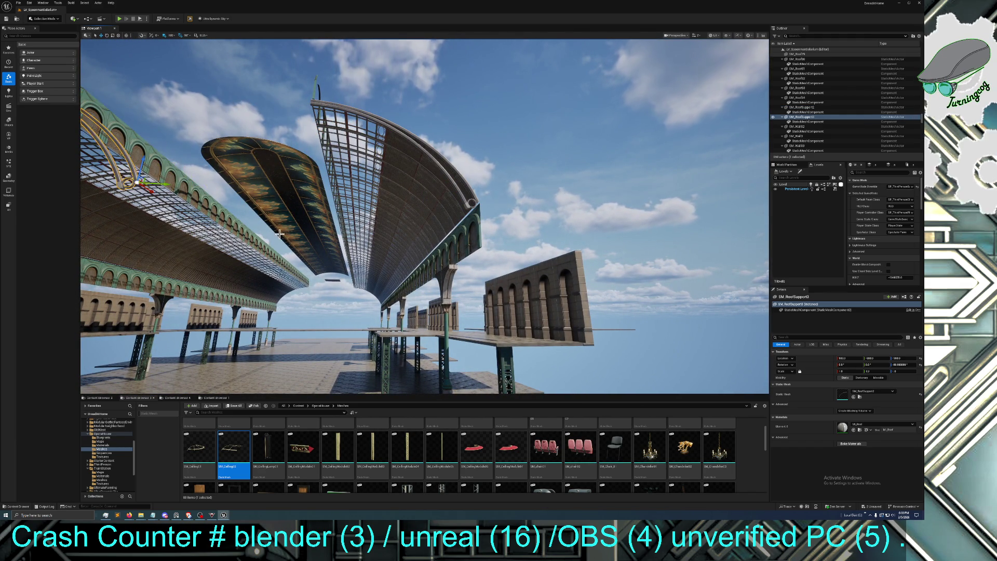
{"action": "left_click_drag", "start_coordinate": [348, 232], "coordinate": [352, 232]}
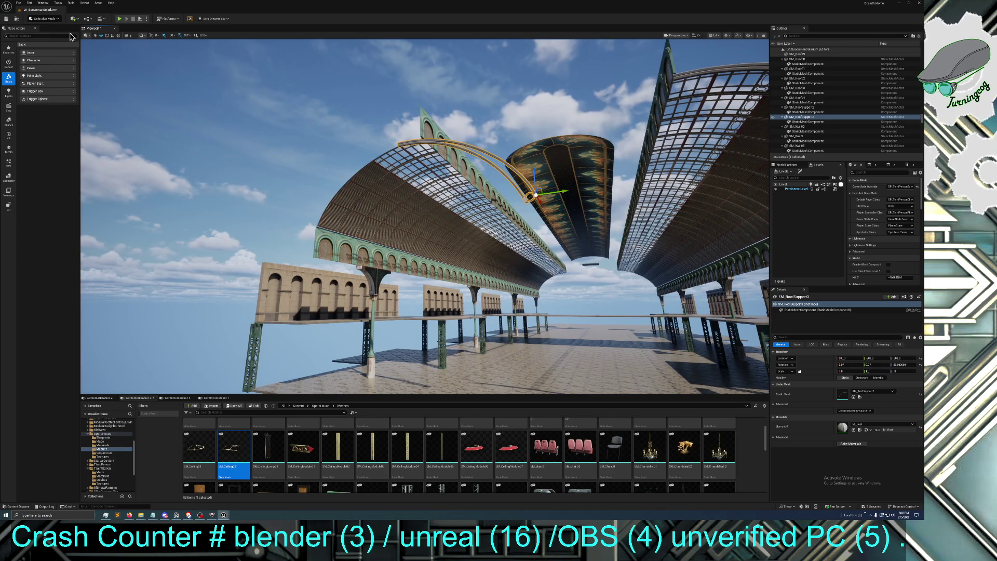
{"action": "left_click", "coordinate": [106, 35]}
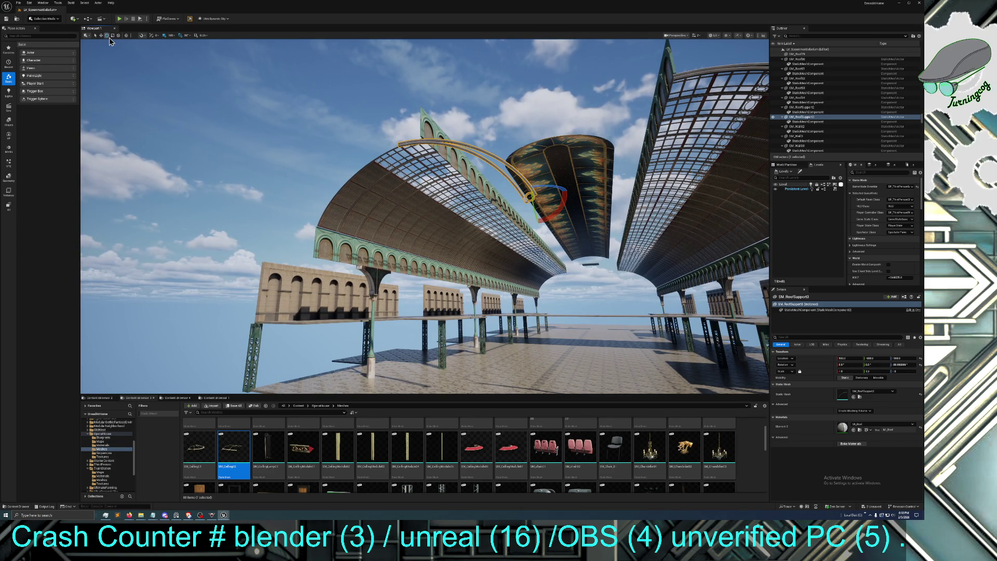
{"action": "mouse_move", "coordinate": [567, 180]}
{"action": "left_mouse_down"}
{"action": "mouse_move", "coordinate": [517, 176]}
{"action": "mouse_move", "coordinate": [566, 186]}
{"action": "mouse_move", "coordinate": [348, 216]}
{"action": "left_mouse_up"}
{"action": "left_click", "coordinate": [100, 36]}
Select both the right and left edge roof supports together
{"action": "mouse_move", "coordinate": [578, 167]}
{"action": "left_mouse_down"}
{"action": "mouse_move", "coordinate": [545, 168]}
{"action": "mouse_move", "coordinate": [579, 167]}
{"action": "left_mouse_up"}
{"action": "left_click", "coordinate": [567, 175], "text": "ctrl"}
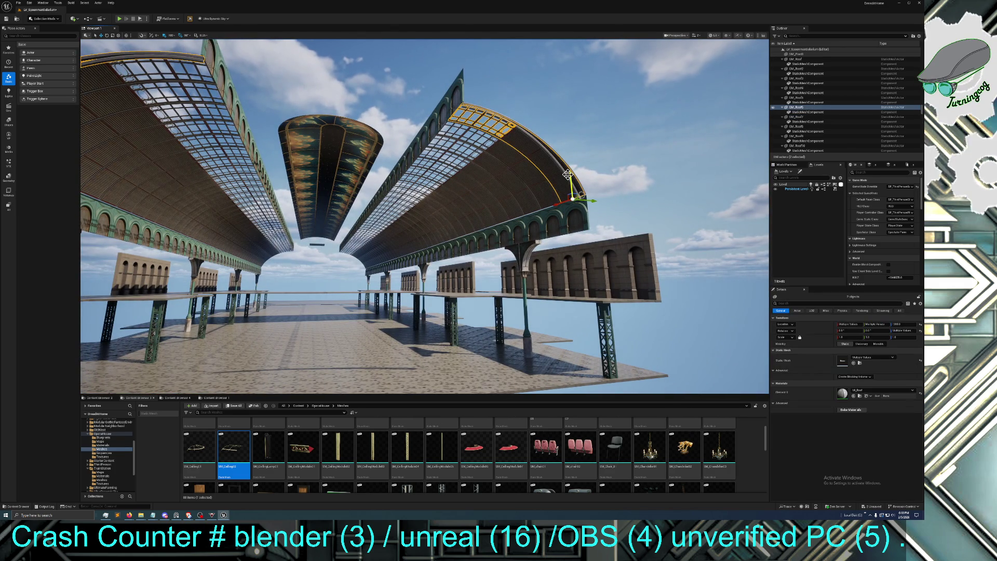
{"action": "left_click", "coordinate": [568, 174], "text": "ctrl"}
{"action": "left_click_drag", "start_coordinate": [568, 175], "coordinate": [167, 185]}
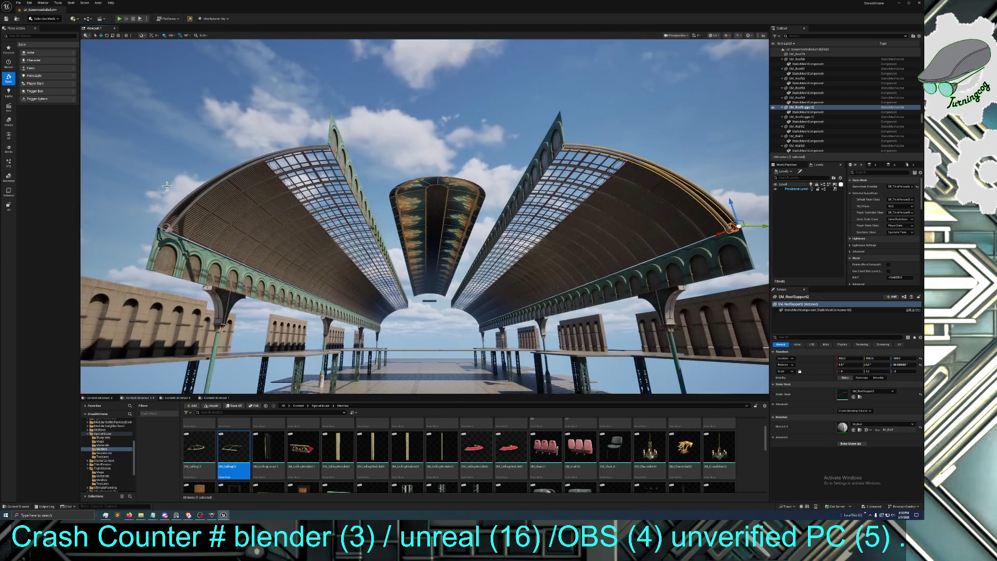
{"action": "left_click", "coordinate": [190, 203], "text": "ctrl"}
{"action": "left_click_drag", "start_coordinate": [309, 229], "coordinate": [309, 229]}
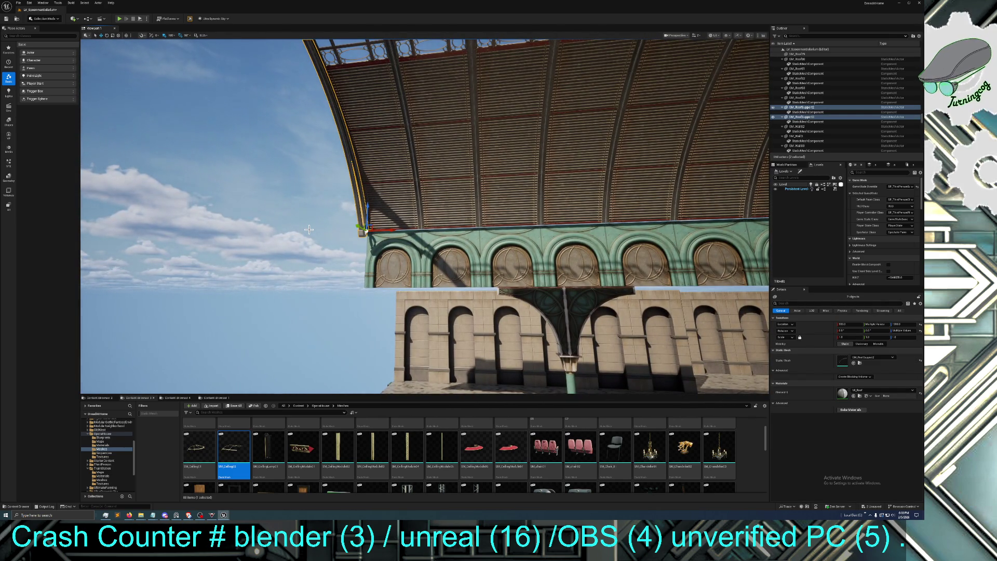
Duplicate the two edge ribs and space the first copies along the vault
{"action": "key", "text": "ctrl+d"}
{"action": "left_click_drag", "start_coordinate": [395, 234], "coordinate": [500, 232]}
{"action": "mouse_move", "coordinate": [500, 232]}
{"action": "left_mouse_down"}
{"action": "mouse_move", "coordinate": [622, 230]}
{"action": "mouse_move", "coordinate": [535, 253]}
{"action": "mouse_move", "coordinate": [692, 257]}
{"action": "left_mouse_up"}
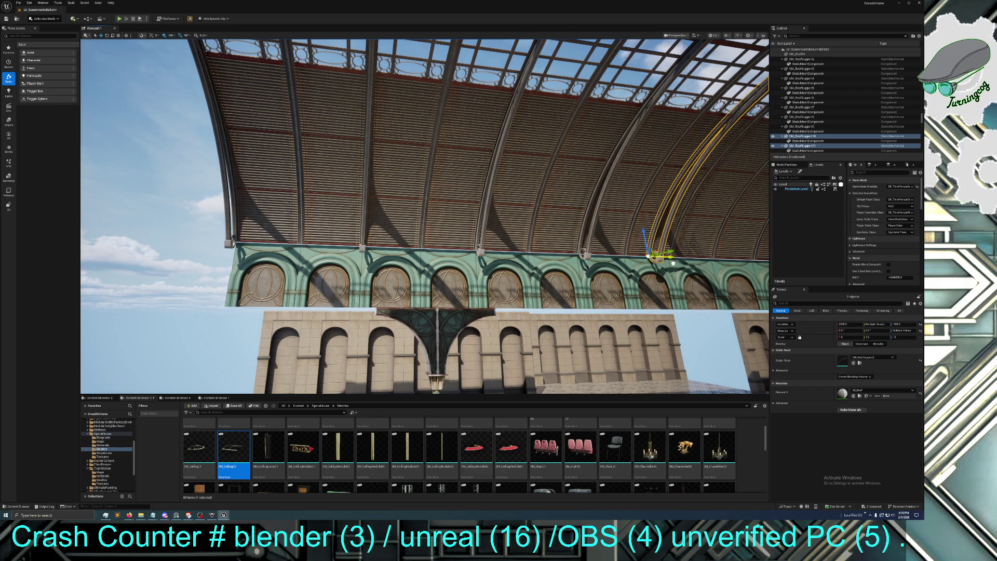
{"action": "left_click_drag", "start_coordinate": [667, 303], "coordinate": [667, 304]}
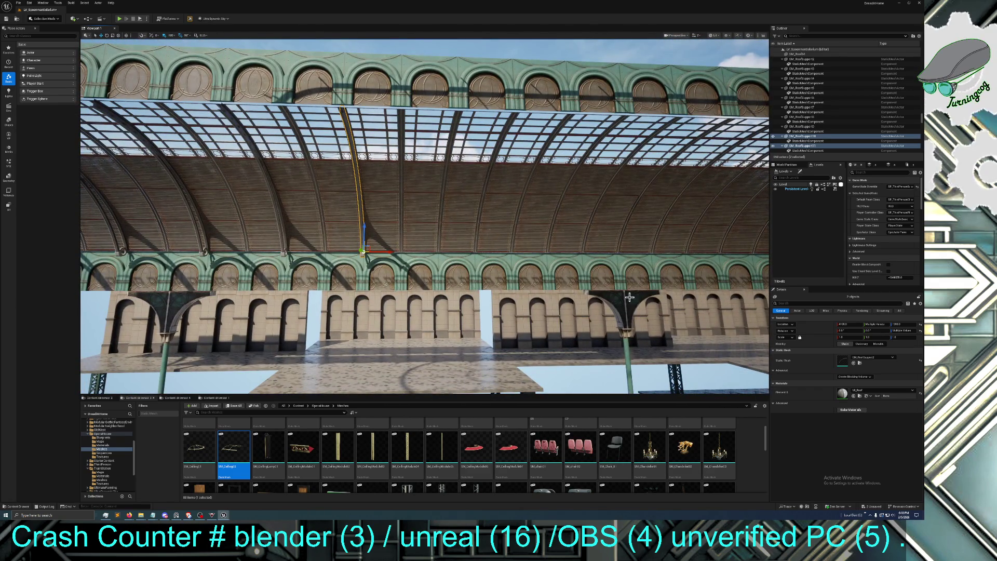
{"action": "key", "text": "ctrl+d"}
{"action": "left_click_drag", "start_coordinate": [387, 253], "coordinate": [612, 261]}
{"action": "key", "text": "ctrl+d"}
{"action": "key", "text": "ctrl+d"}
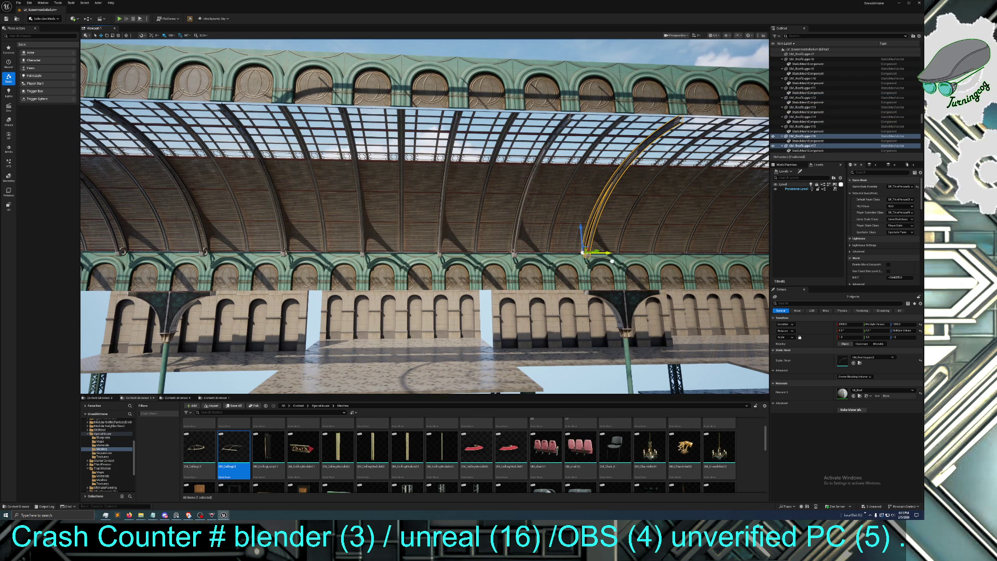
{"action": "key", "text": "ctrl+d"}
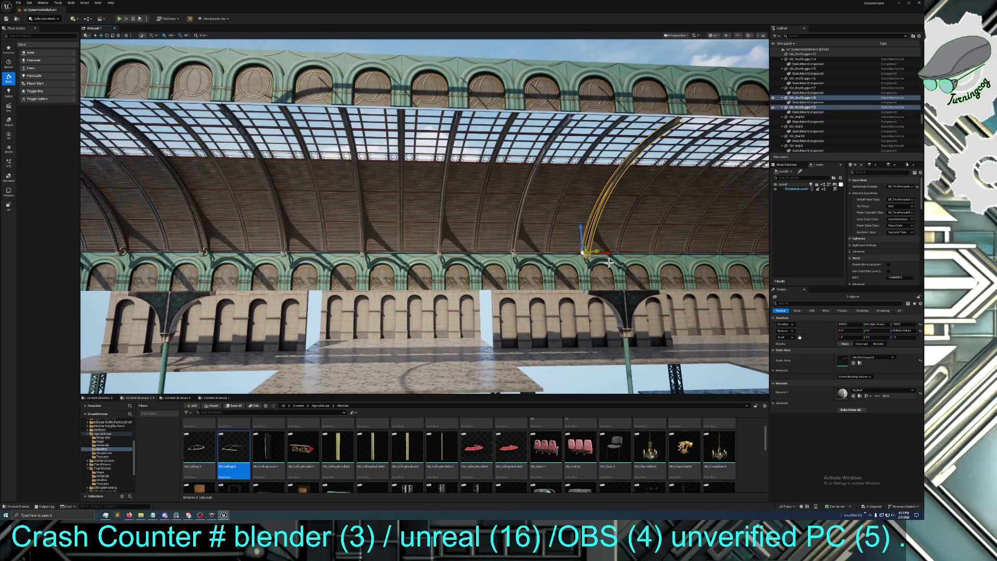
{"action": "left_click_drag", "start_coordinate": [607, 254], "coordinate": [678, 259]}
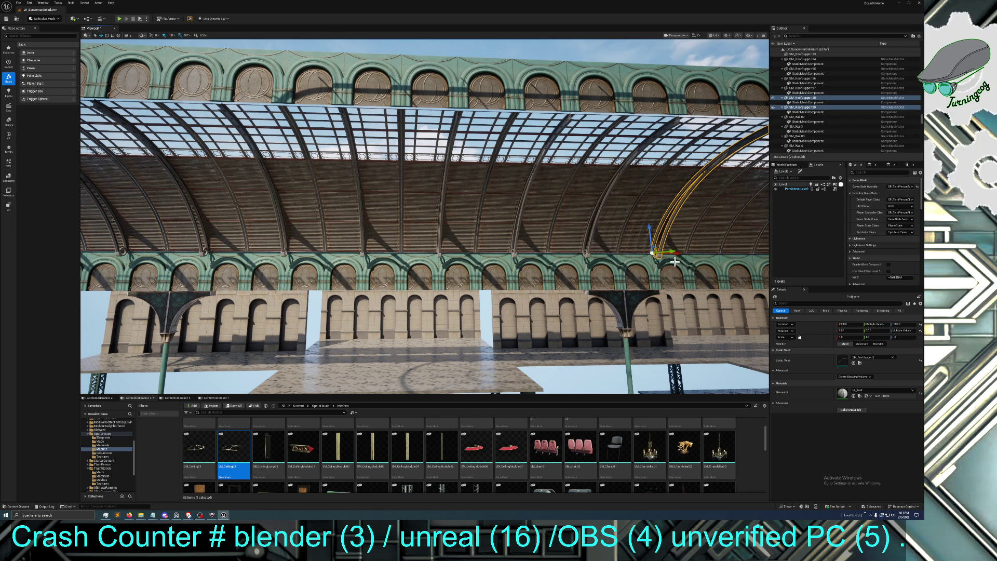
{"action": "key", "text": "f"}
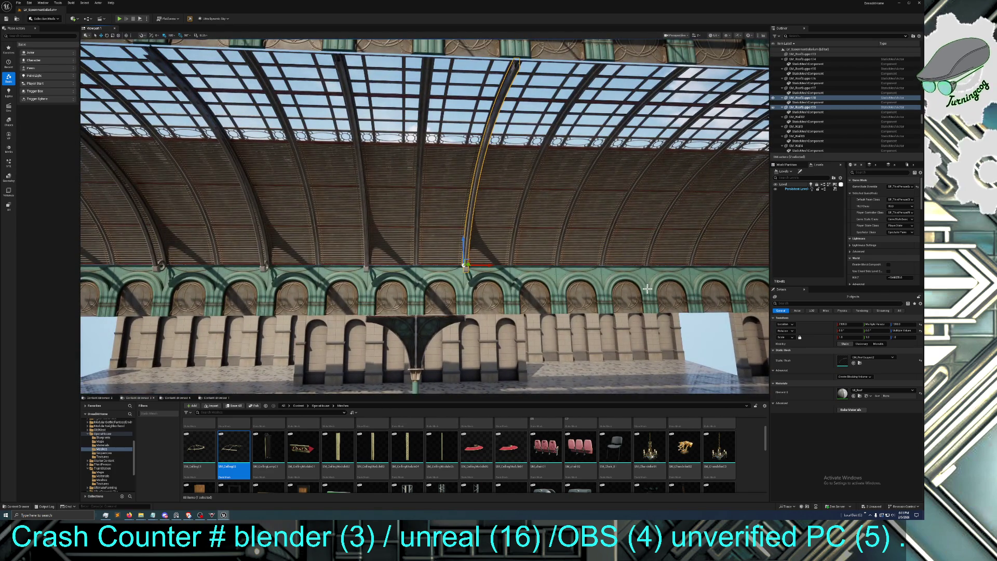
Keep duplicating ribs and spacing them evenly across the rest of the vault
{"action": "key", "text": "ctrl+d"}
{"action": "left_click_drag", "start_coordinate": [491, 267], "coordinate": [674, 273]}
{"action": "key", "text": "ctrl+d"}
{"action": "key", "text": "d"}
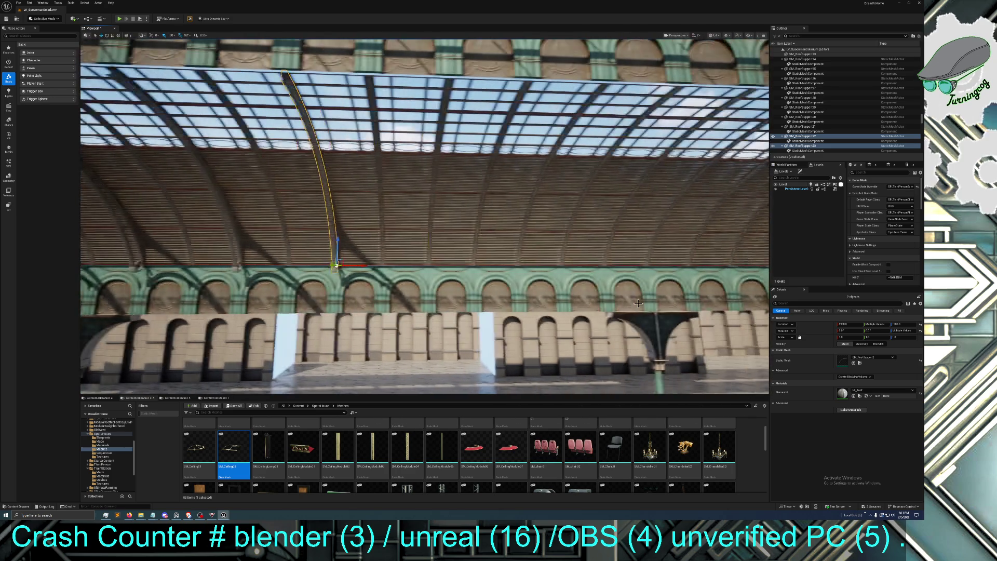
{"action": "key", "text": "ctrl+d"}
{"action": "mouse_move", "coordinate": [343, 266]}
{"action": "left_mouse_down"}
{"action": "mouse_move", "coordinate": [527, 282]}
{"action": "mouse_move", "coordinate": [613, 270]}
{"action": "mouse_move", "coordinate": [570, 304]}
{"action": "left_mouse_up"}
{"action": "key", "text": "ctrl+d"}
{"action": "key", "text": "ctrl+d"}
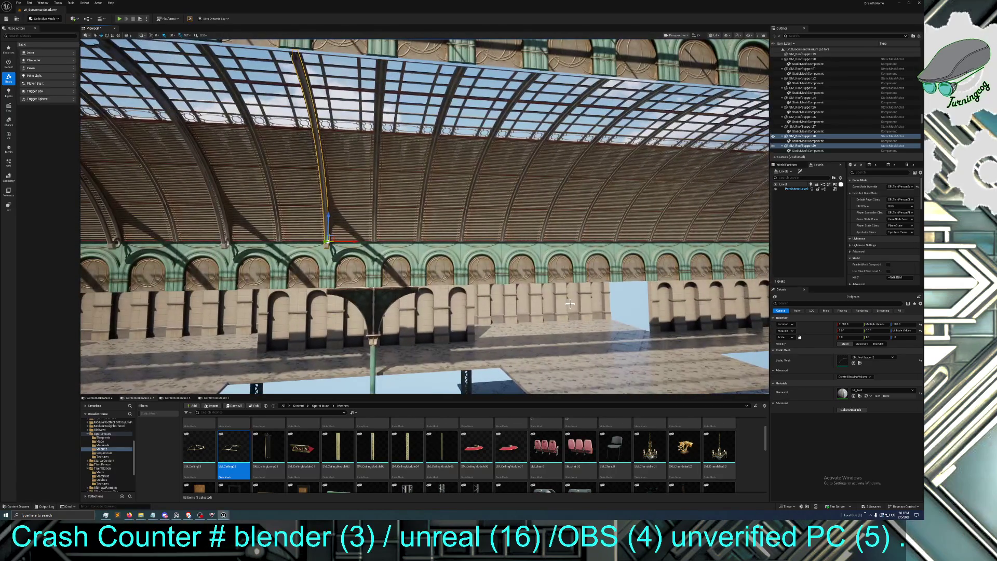
{"action": "key", "text": "ctrl+d"}
{"action": "mouse_move", "coordinate": [351, 241]}
{"action": "left_mouse_down"}
{"action": "mouse_move", "coordinate": [444, 242]}
{"action": "mouse_move", "coordinate": [452, 252]}
{"action": "mouse_move", "coordinate": [458, 242]}
{"action": "mouse_move", "coordinate": [503, 241]}
{"action": "mouse_move", "coordinate": [457, 260]}
{"action": "mouse_move", "coordinate": [498, 254]}
{"action": "mouse_move", "coordinate": [481, 284]}
{"action": "left_mouse_up"}
{"action": "key", "text": "ctrl+d"}
{"action": "key", "text": "ctrl+d"}
Duplicate the pair of roof ribs five more times, spacing each copy along the vault to its far end
{"action": "left_click_drag", "start_coordinate": [335, 221], "coordinate": [414, 222]}
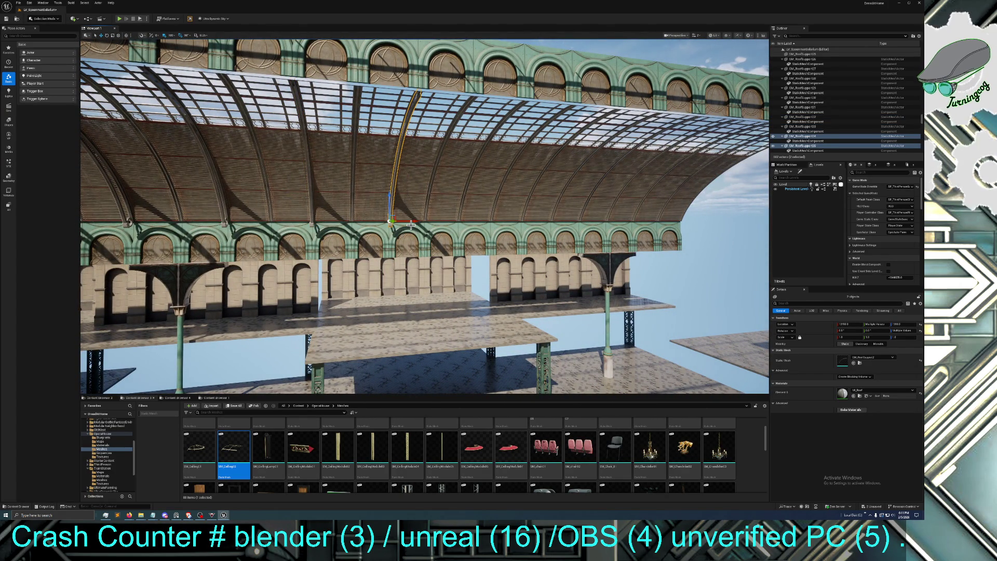
{"action": "key", "text": "ctrl+d"}
{"action": "left_click_drag", "start_coordinate": [411, 224], "coordinate": [482, 222]}
{"action": "left_click_drag", "start_coordinate": [462, 255], "coordinate": [455, 261]}
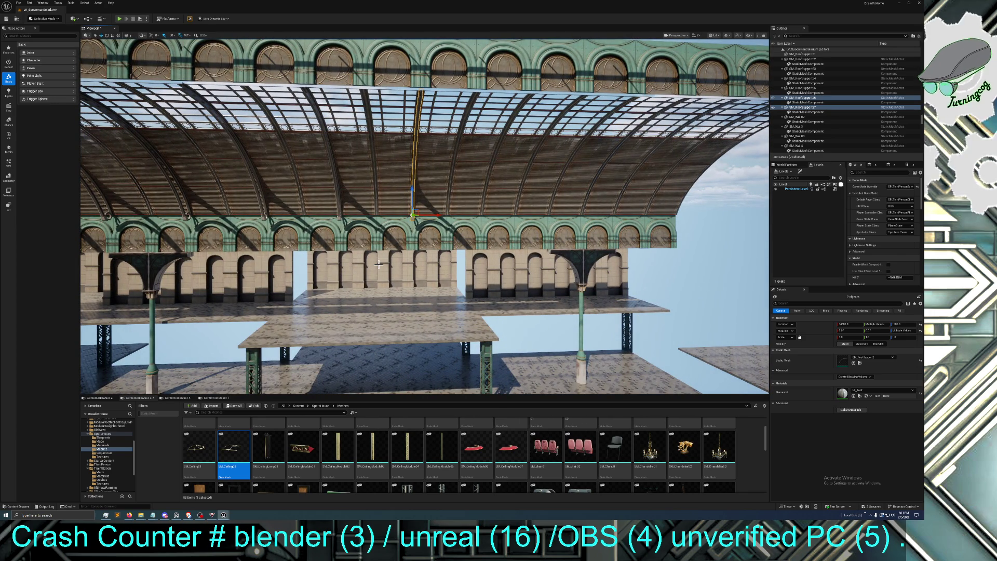
{"action": "key", "text": "ctrl+d"}
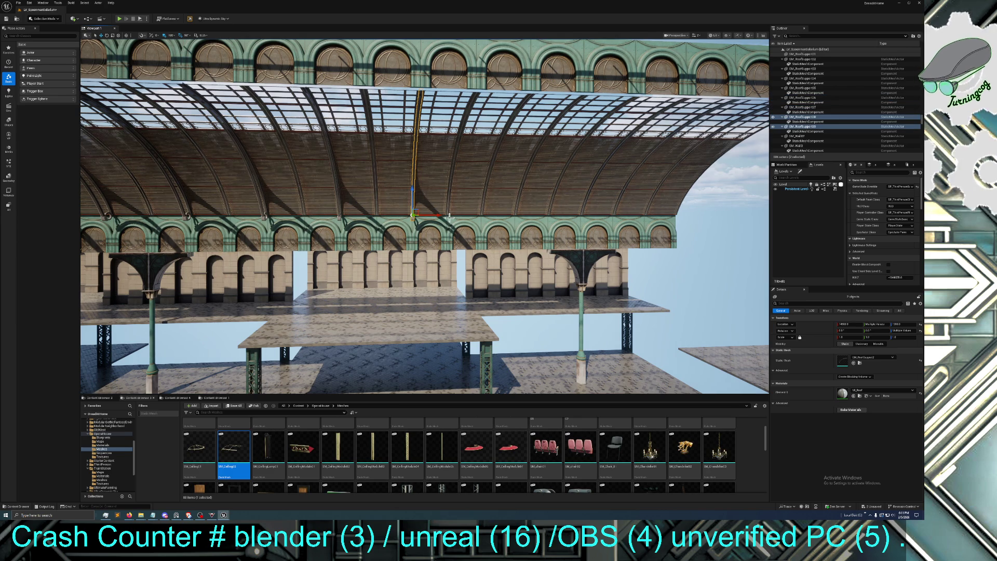
{"action": "left_click_drag", "start_coordinate": [439, 216], "coordinate": [509, 219]}
{"action": "key", "text": "ctrl+d"}
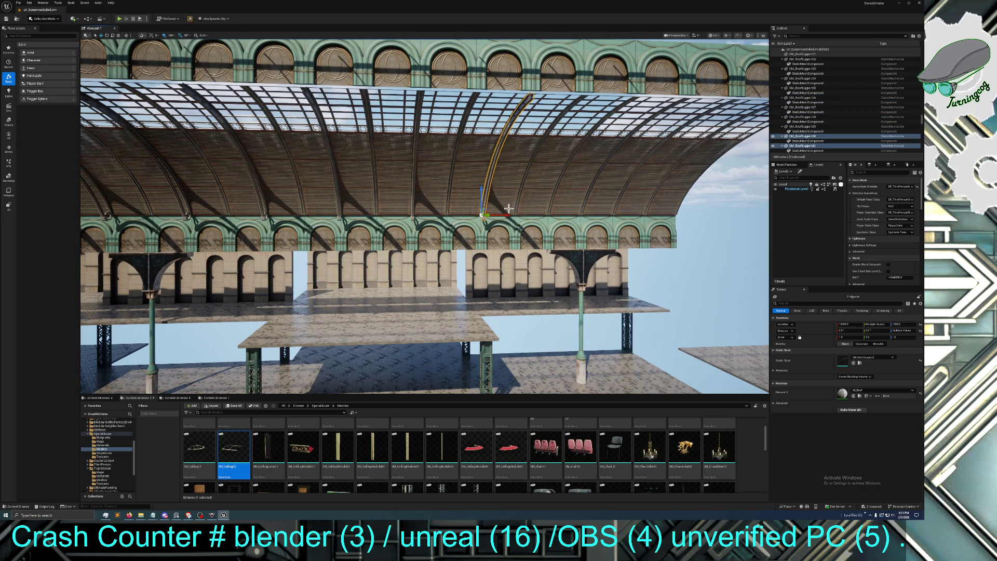
{"action": "left_click_drag", "start_coordinate": [502, 214], "coordinate": [567, 215]}
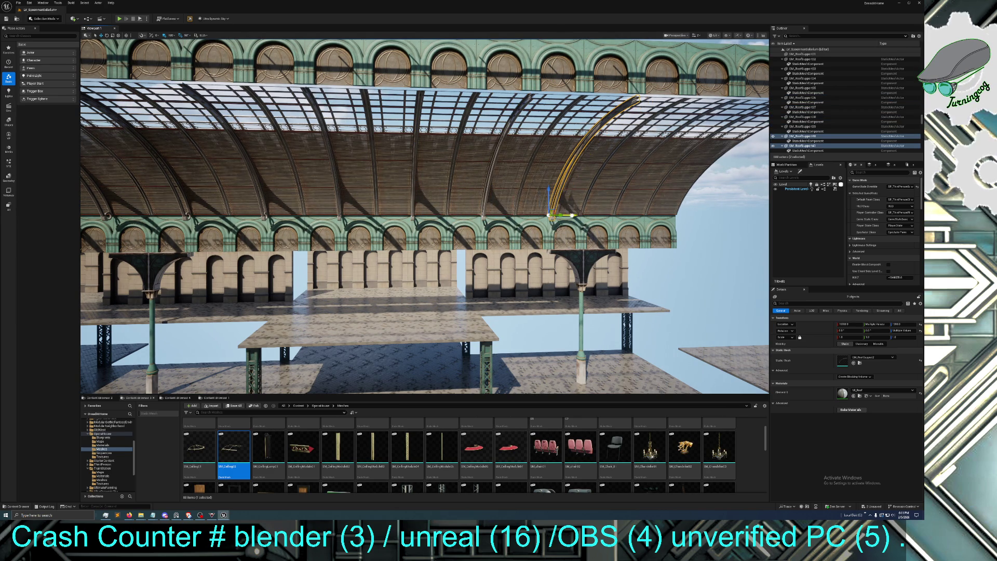
{"action": "key", "text": "ctrl+d"}
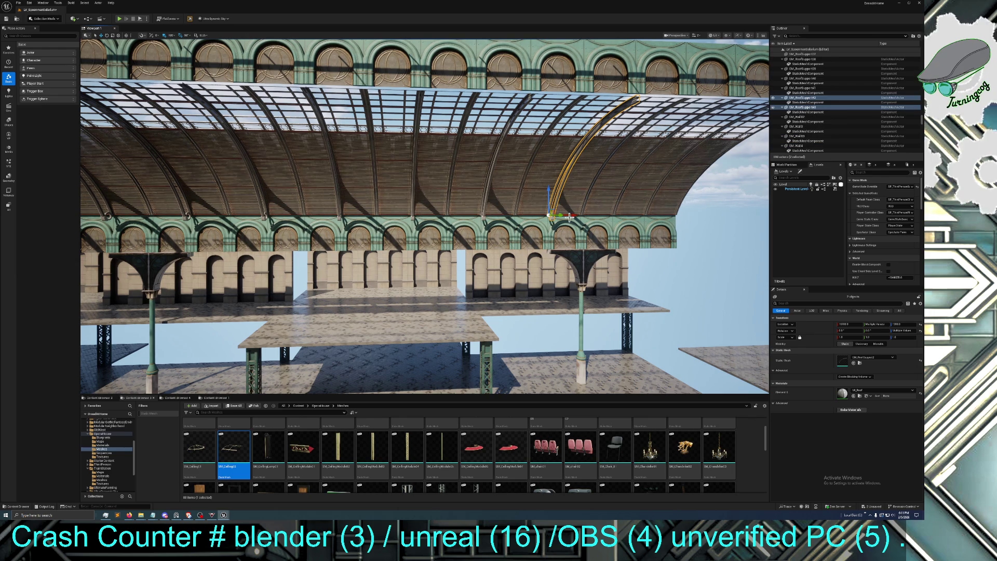
{"action": "left_click_drag", "start_coordinate": [572, 217], "coordinate": [636, 220]}
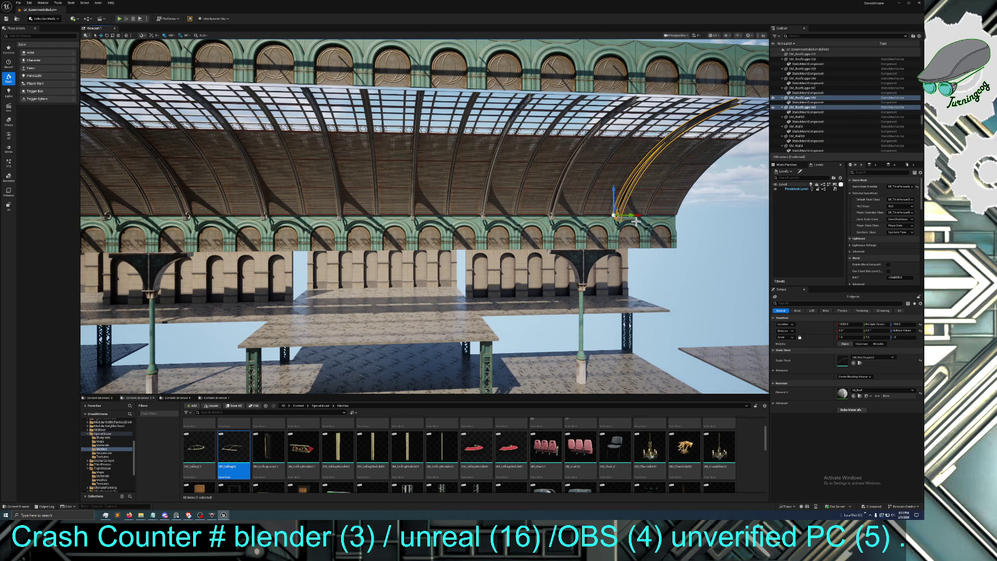
{"action": "key", "text": "ctrl+d"}
{"action": "mouse_move", "coordinate": [640, 215]}
{"action": "left_mouse_down"}
{"action": "mouse_move", "coordinate": [704, 218]}
{"action": "mouse_move", "coordinate": [723, 187]}
{"action": "mouse_move", "coordinate": [608, 205]}
{"action": "mouse_move", "coordinate": [582, 193]}
{"action": "mouse_move", "coordinate": [682, 249]}
{"action": "left_mouse_up"}
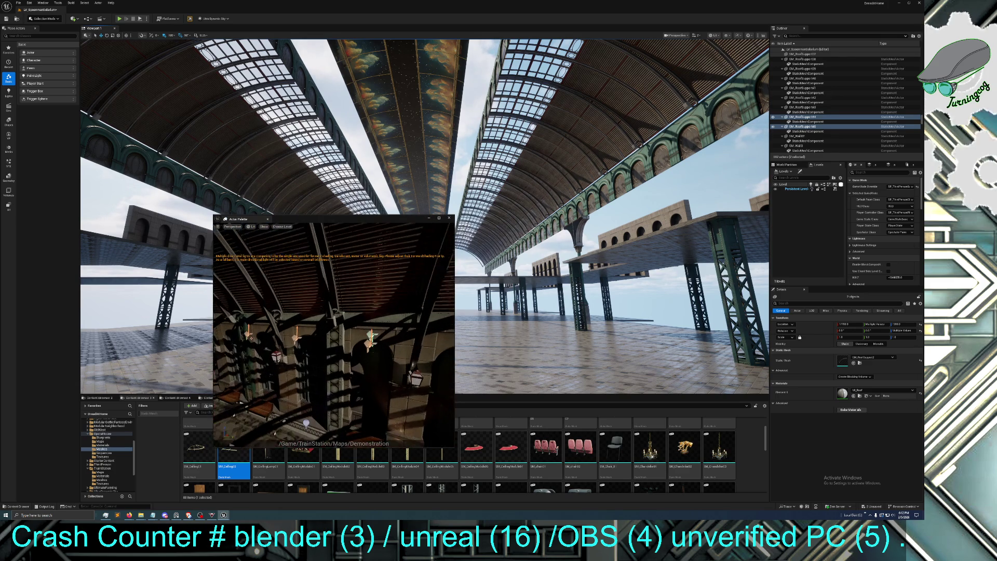
Pick out the station's SM_Pillar frame in the Demonstration palette and move the palette window beside the hall
{"action": "left_click_drag", "start_coordinate": [377, 313], "coordinate": [355, 313]}
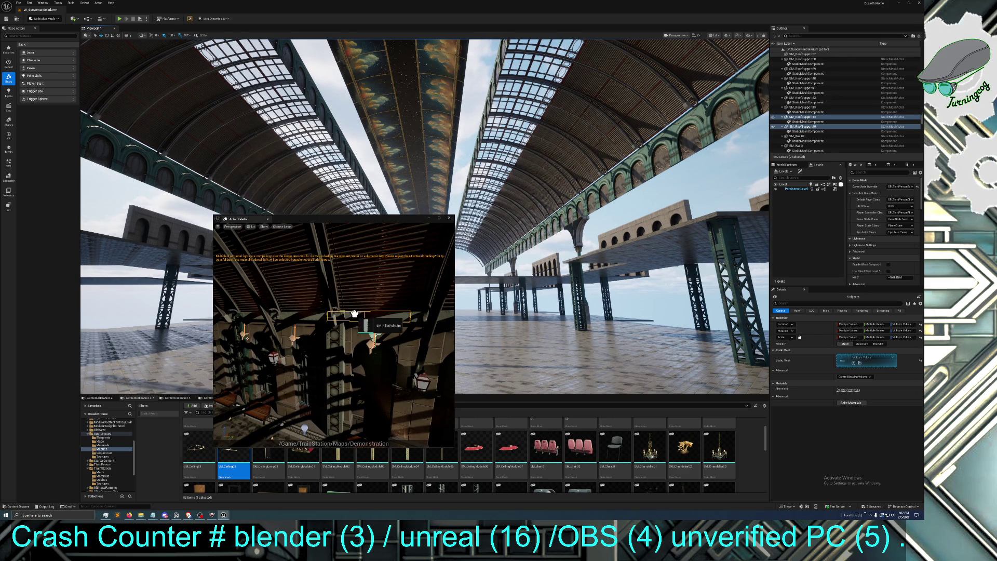
{"action": "left_click_drag", "start_coordinate": [293, 330], "coordinate": [295, 326]}
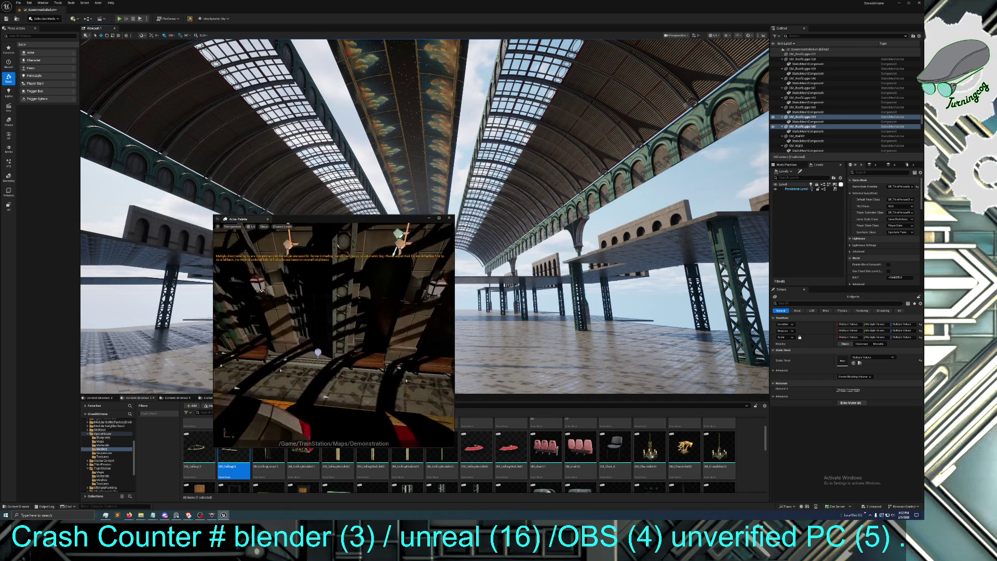
{"action": "mouse_move", "coordinate": [346, 300]}
{"action": "left_mouse_down"}
{"action": "mouse_move", "coordinate": [293, 311]}
{"action": "mouse_move", "coordinate": [234, 304]}
{"action": "mouse_move", "coordinate": [280, 316]}
{"action": "left_mouse_up"}
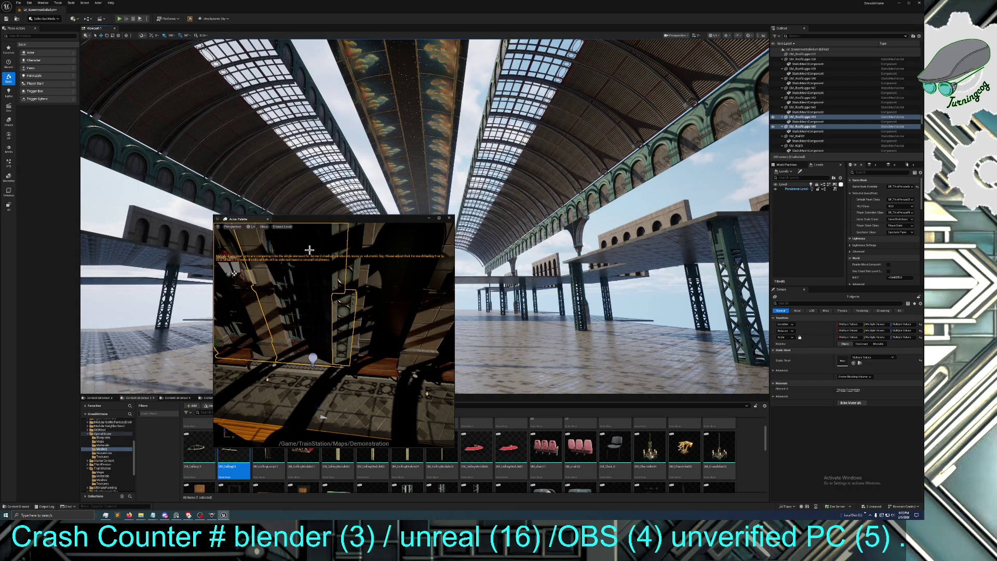
{"action": "left_click_drag", "start_coordinate": [334, 215], "coordinate": [668, 160]}
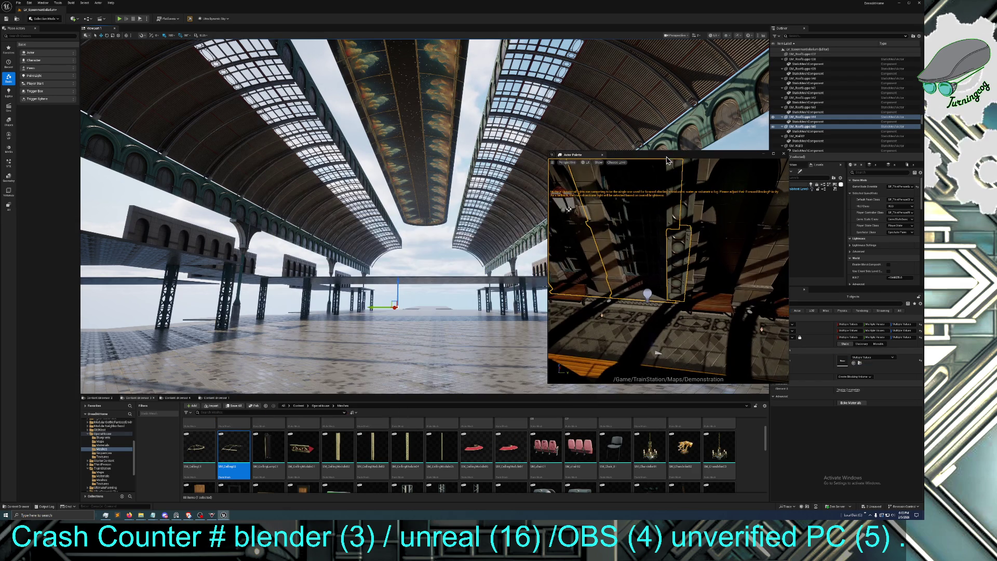
Drag the station's pillar frame from the palette into the hall
{"action": "mouse_move", "coordinate": [579, 261]}
{"action": "left_mouse_down"}
{"action": "mouse_move", "coordinate": [719, 240]}
{"action": "mouse_move", "coordinate": [633, 245]}
{"action": "mouse_move", "coordinate": [629, 284]}
{"action": "mouse_move", "coordinate": [641, 266]}
{"action": "mouse_move", "coordinate": [727, 296]}
{"action": "mouse_move", "coordinate": [689, 289]}
{"action": "mouse_move", "coordinate": [649, 312]}
{"action": "mouse_move", "coordinate": [639, 302]}
{"action": "mouse_move", "coordinate": [650, 307]}
{"action": "mouse_move", "coordinate": [660, 255]}
{"action": "left_mouse_up"}
{"action": "mouse_move", "coordinate": [650, 302]}
{"action": "left_mouse_down"}
{"action": "mouse_move", "coordinate": [598, 317]}
{"action": "mouse_move", "coordinate": [403, 294]}
{"action": "left_mouse_up"}
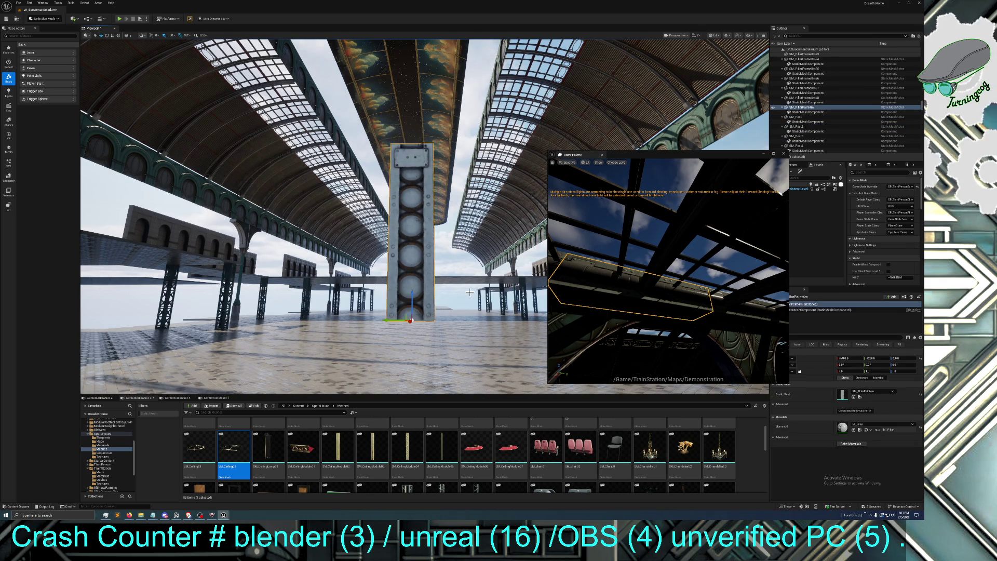
{"action": "scroll", "coordinate": [404, 293], "scroll_direction": "down", "scroll_amount": 5}
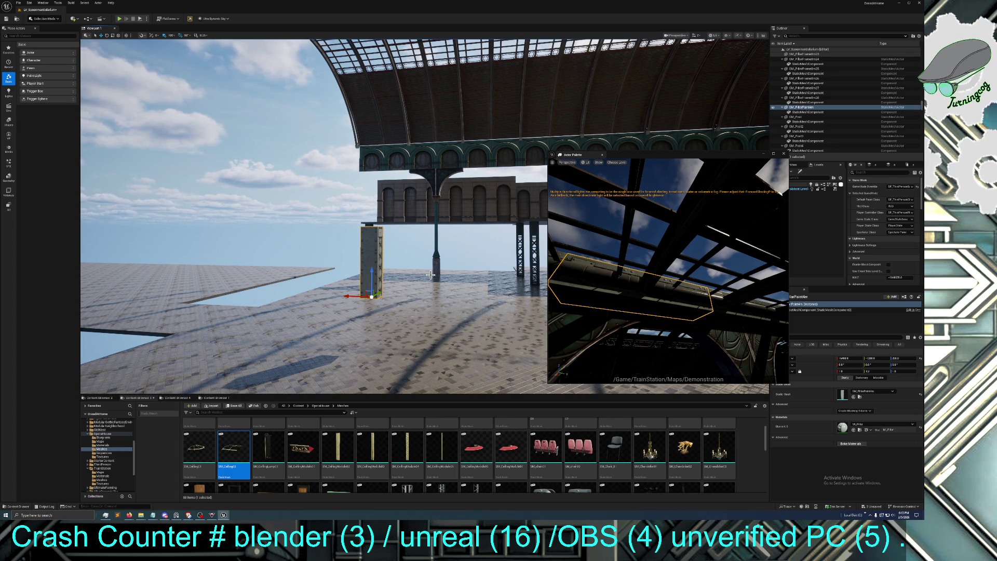
{"action": "mouse_move", "coordinate": [430, 274]}
{"action": "left_mouse_down"}
{"action": "mouse_move", "coordinate": [457, 231]}
{"action": "mouse_move", "coordinate": [374, 251]}
{"action": "left_mouse_up"}
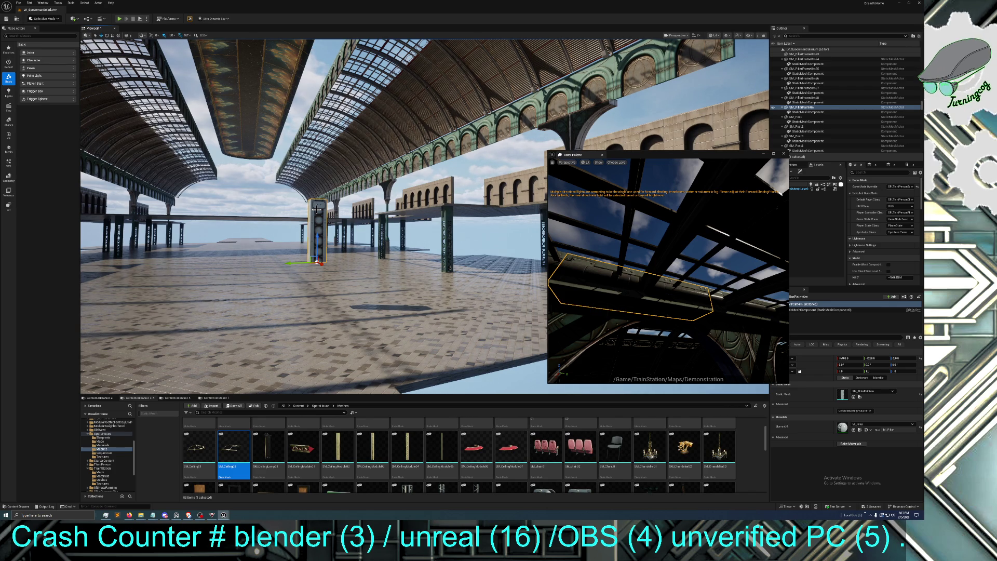
Duplicate the pillar frame and lift the copy up against the glass roof
{"action": "key", "text": "Delete"}
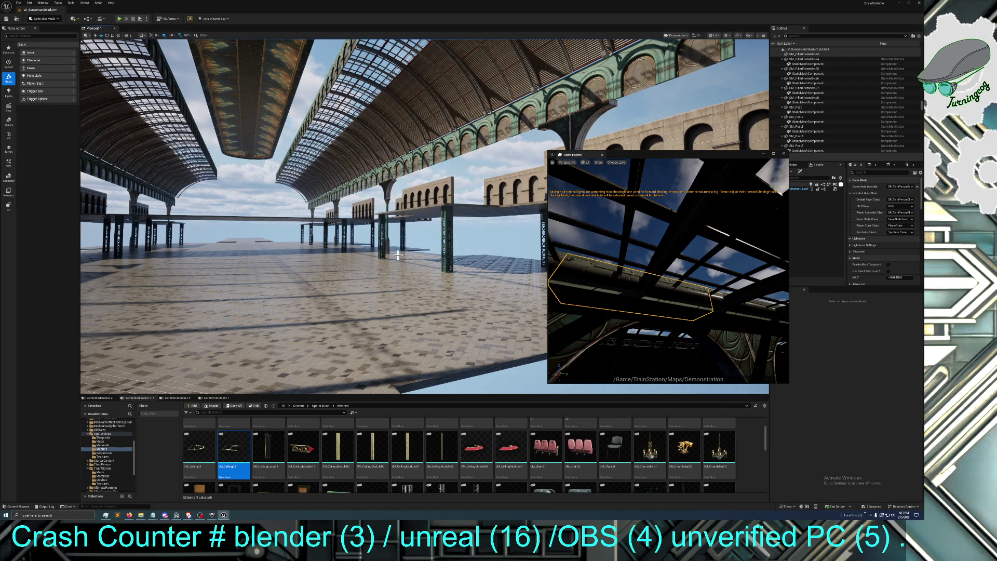
{"action": "key", "text": "ctrl+z"}
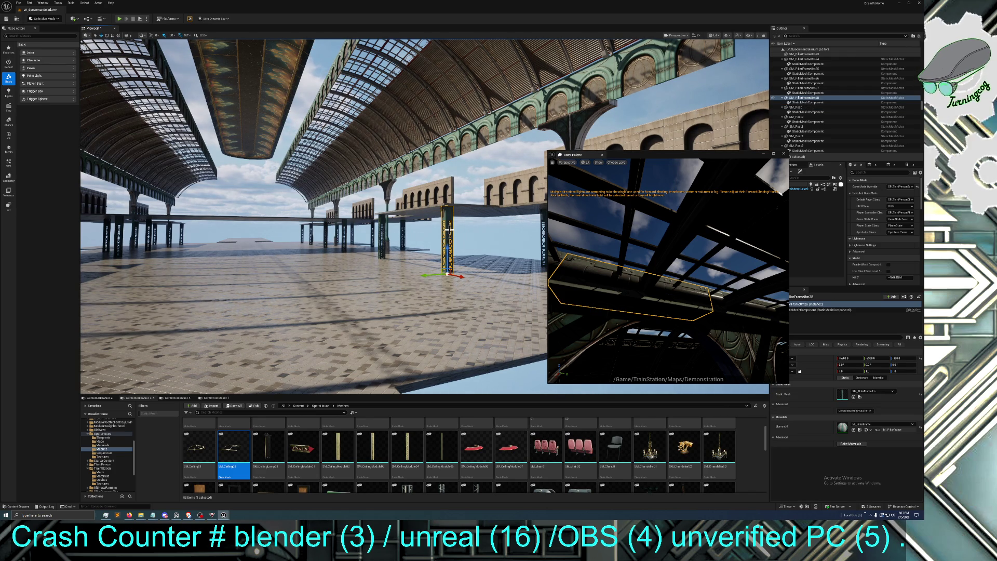
{"action": "key", "text": "ctrl+d"}
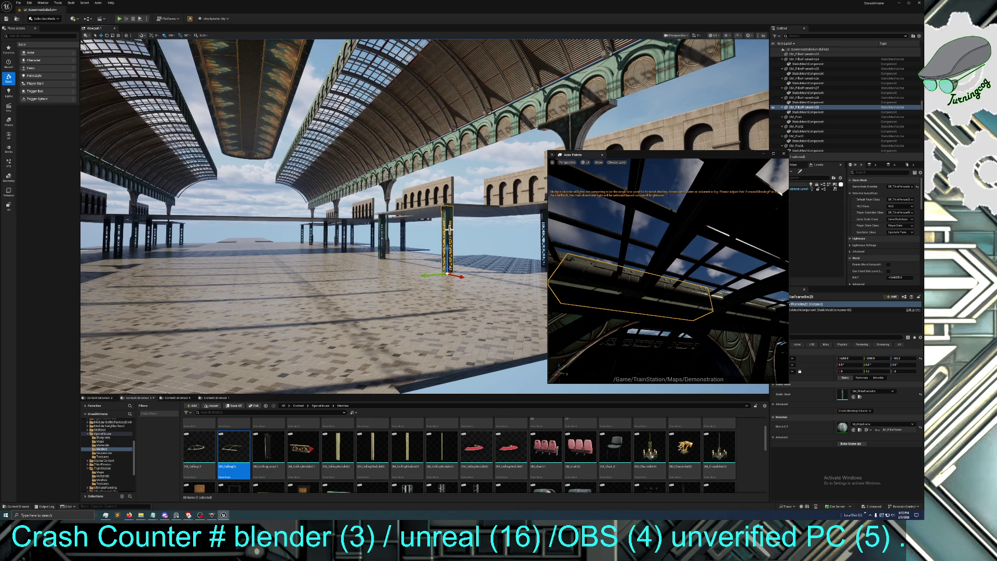
{"action": "mouse_move", "coordinate": [457, 244]}
{"action": "left_mouse_down"}
{"action": "mouse_move", "coordinate": [425, 82]}
{"action": "mouse_move", "coordinate": [445, 111]}
{"action": "mouse_move", "coordinate": [439, 120]}
{"action": "left_mouse_up"}
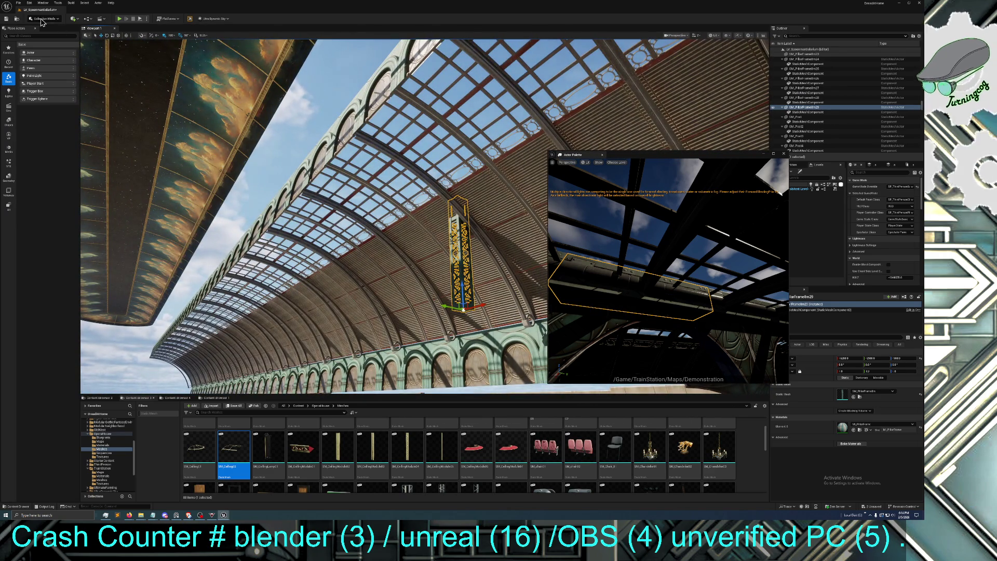
Lay the pillar frame on its side and position it high along the arcade wall
{"action": "left_click", "coordinate": [107, 35]}
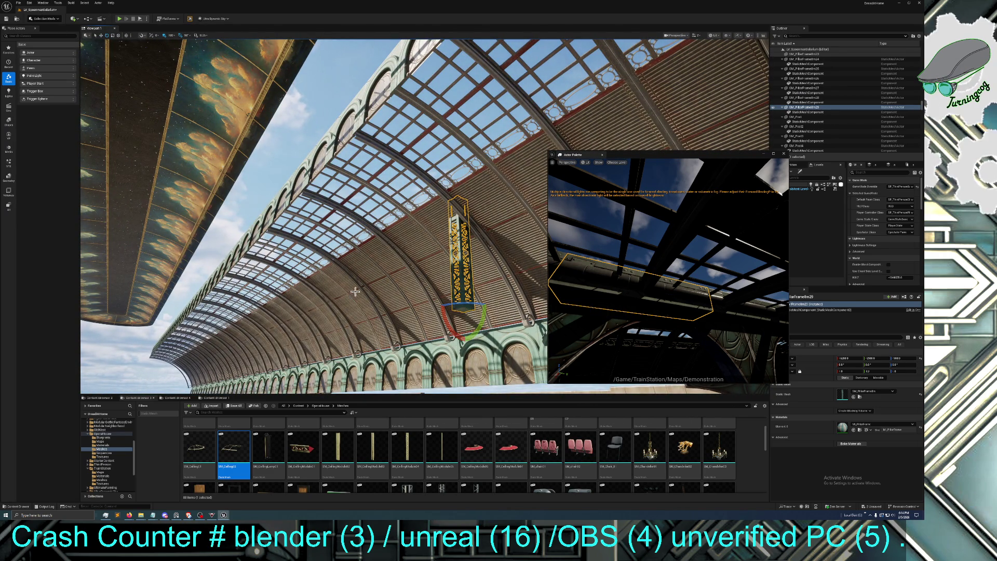
{"action": "left_click_drag", "start_coordinate": [486, 317], "coordinate": [448, 348]}
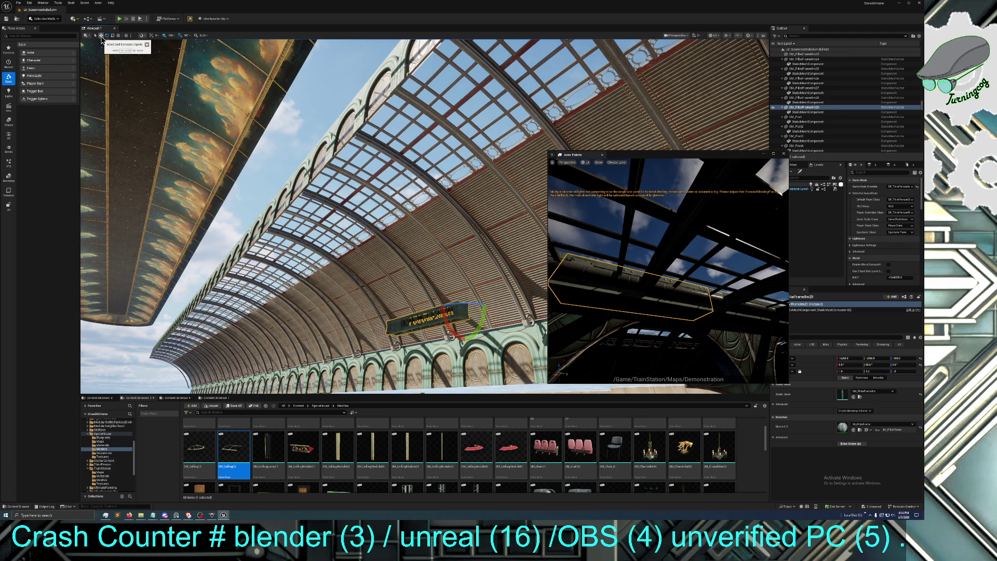
{"action": "left_click", "coordinate": [102, 36]}
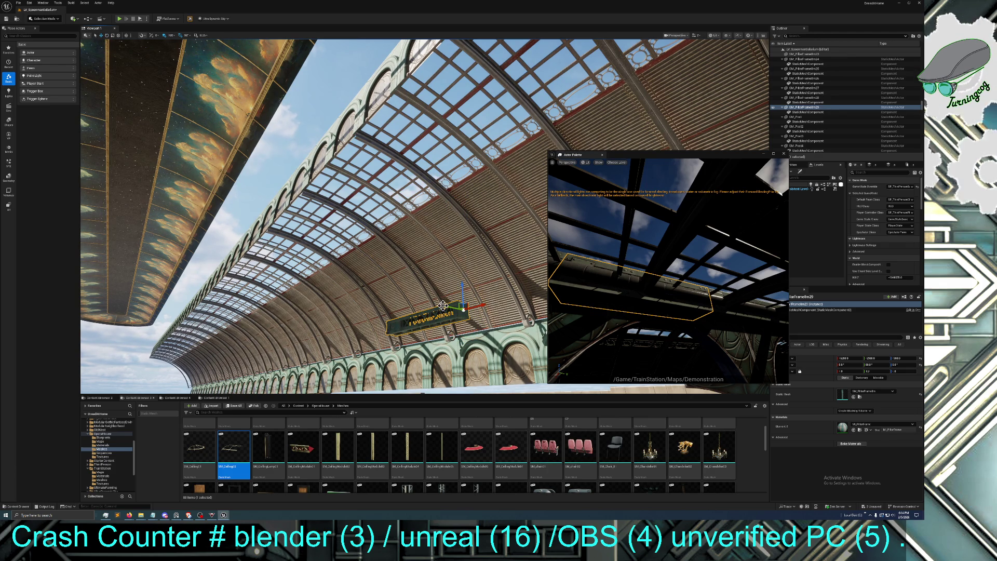
{"action": "left_click_drag", "start_coordinate": [446, 305], "coordinate": [511, 313]}
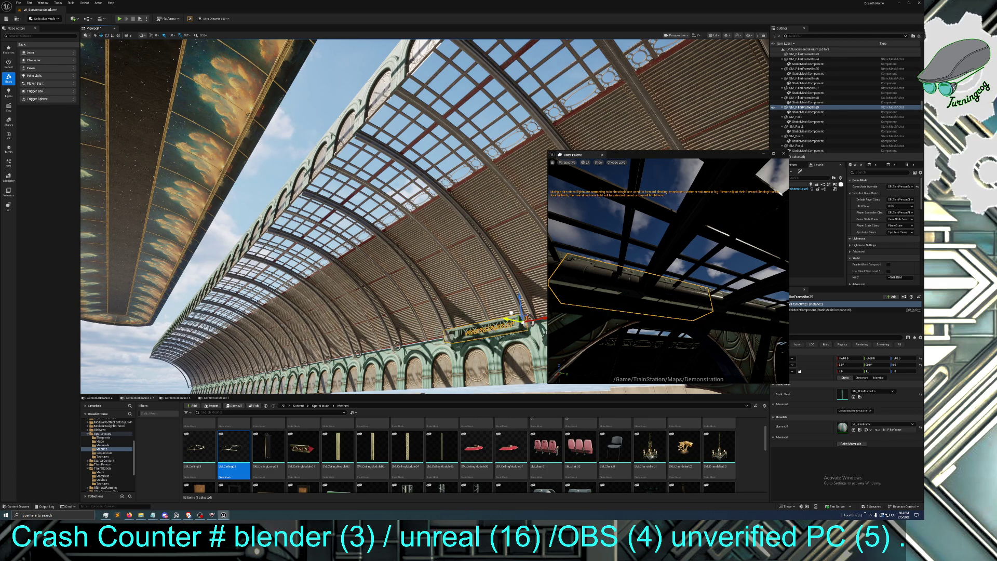
{"action": "scroll", "coordinate": [487, 330], "scroll_direction": "up", "scroll_amount": 8}
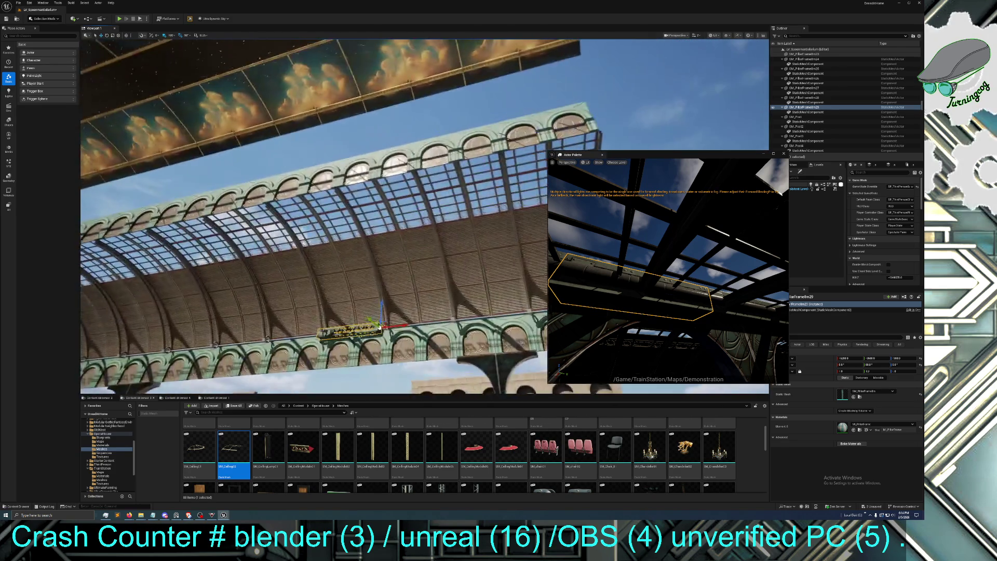
{"action": "scroll", "coordinate": [425, 215], "scroll_direction": "down", "scroll_amount": 5}
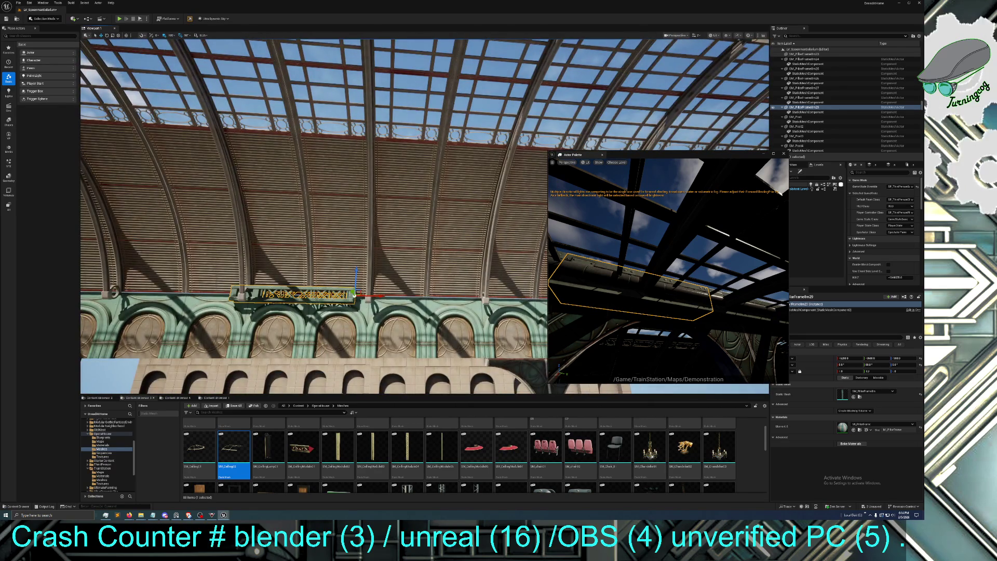
{"action": "mouse_move", "coordinate": [380, 295]}
{"action": "left_mouse_down"}
{"action": "mouse_move", "coordinate": [395, 296]}
{"action": "mouse_move", "coordinate": [404, 265]}
{"action": "mouse_move", "coordinate": [307, 206]}
{"action": "left_mouse_up"}
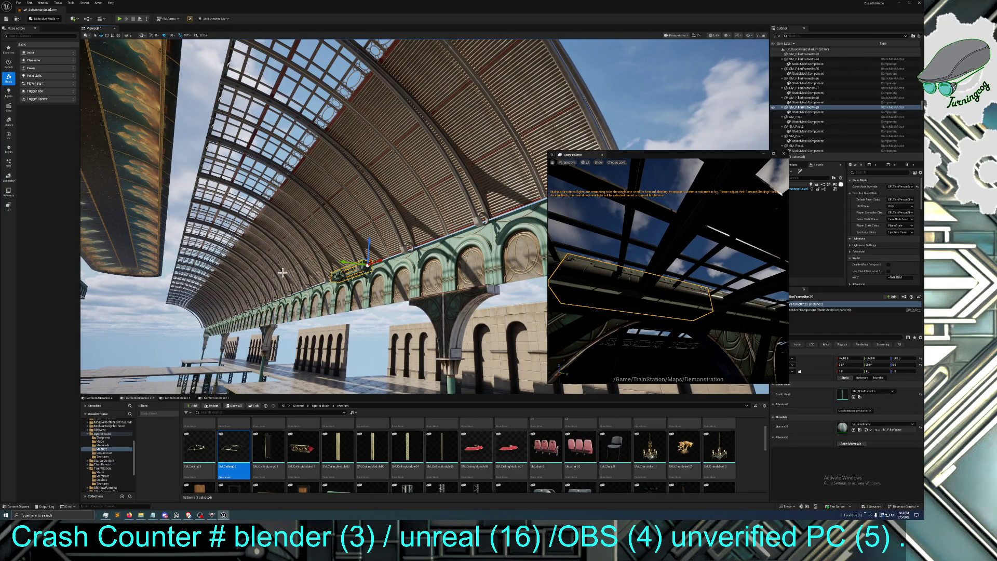
{"action": "left_click_drag", "start_coordinate": [347, 260], "coordinate": [148, 240]}
{"action": "mouse_move", "coordinate": [186, 215]}
{"action": "left_mouse_down"}
{"action": "mouse_move", "coordinate": [175, 77]}
{"action": "mouse_move", "coordinate": [275, 108]}
{"action": "left_mouse_up"}
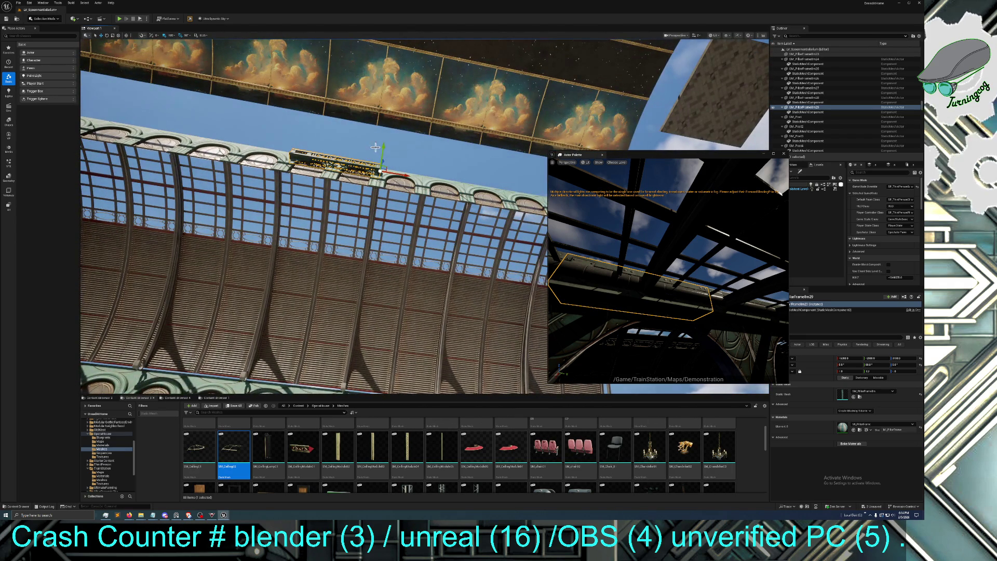
{"action": "mouse_move", "coordinate": [376, 148]}
{"action": "left_mouse_down"}
{"action": "mouse_move", "coordinate": [426, 187]}
{"action": "mouse_move", "coordinate": [441, 234]}
{"action": "mouse_move", "coordinate": [326, 191]}
{"action": "mouse_move", "coordinate": [350, 210]}
{"action": "mouse_move", "coordinate": [348, 241]}
{"action": "mouse_move", "coordinate": [310, 183]}
{"action": "mouse_move", "coordinate": [238, 153]}
{"action": "left_mouse_up"}
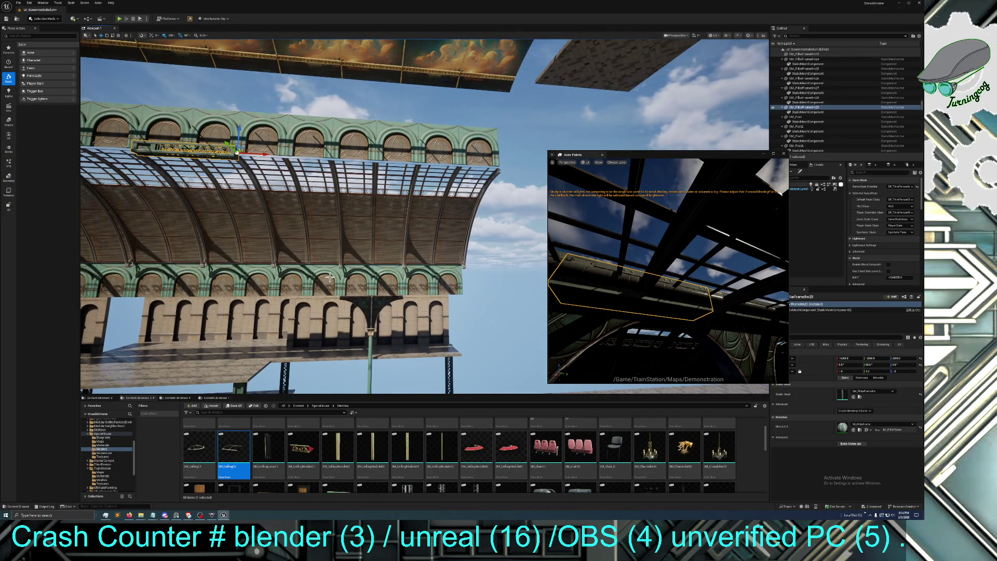
Restore the pillar frame and make two copies of it along the wall
{"action": "key", "text": "Escape"}
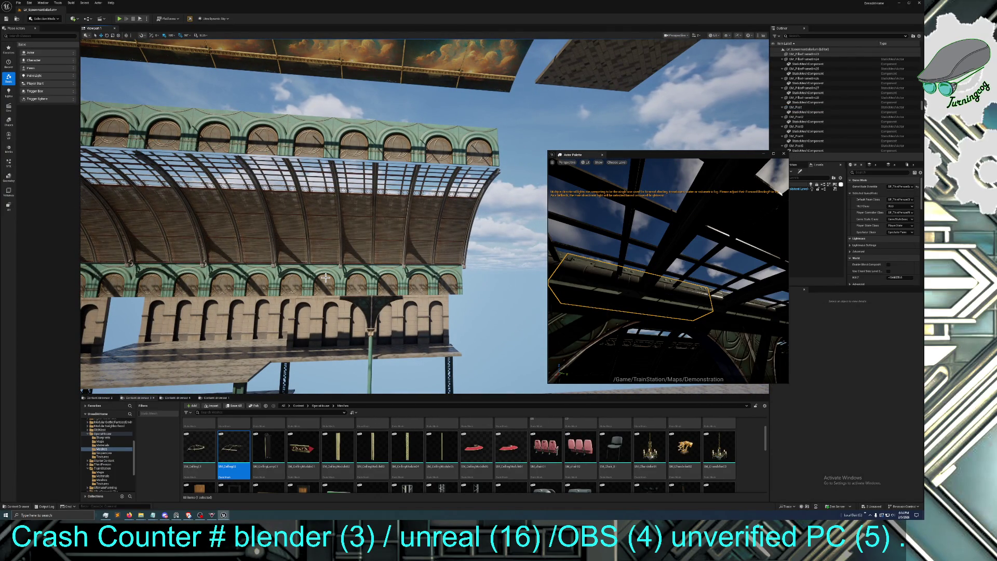
{"action": "left_click", "coordinate": [29, 3]}
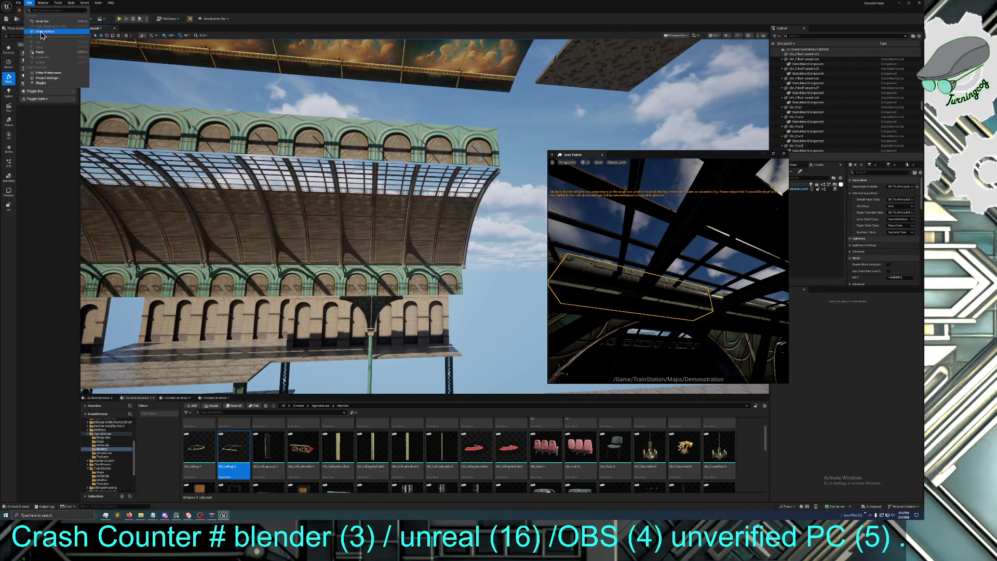
{"action": "left_click", "coordinate": [43, 22]}
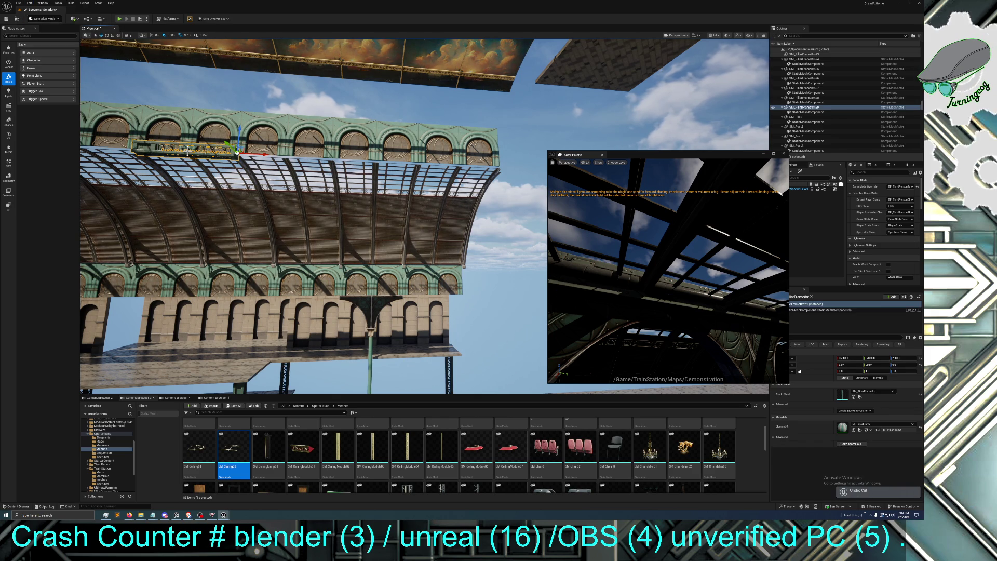
{"action": "key", "text": "ctrl+d"}
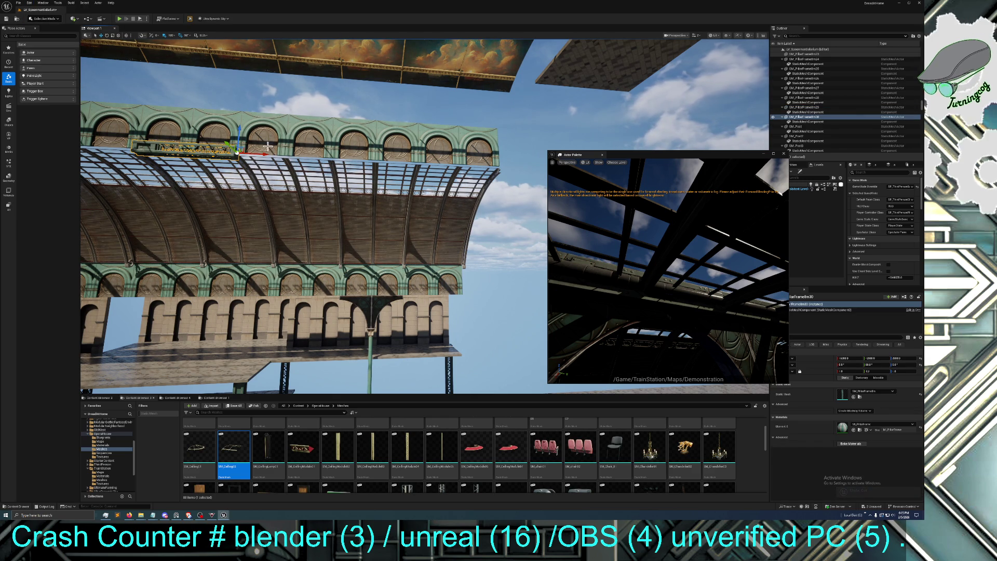
{"action": "left_click_drag", "start_coordinate": [259, 154], "coordinate": [525, 167]}
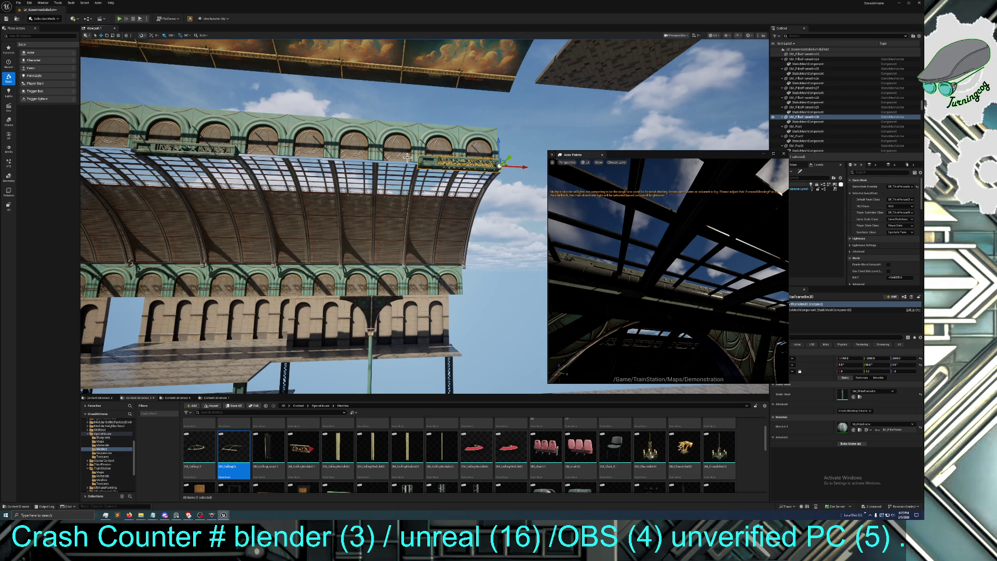
{"action": "key", "text": "ctrl+d"}
{"action": "mouse_move", "coordinate": [518, 168]}
{"action": "left_mouse_down"}
{"action": "mouse_move", "coordinate": [395, 166]}
{"action": "mouse_move", "coordinate": [437, 168]}
{"action": "mouse_move", "coordinate": [397, 223]}
{"action": "mouse_move", "coordinate": [402, 205]}
{"action": "left_mouse_up"}
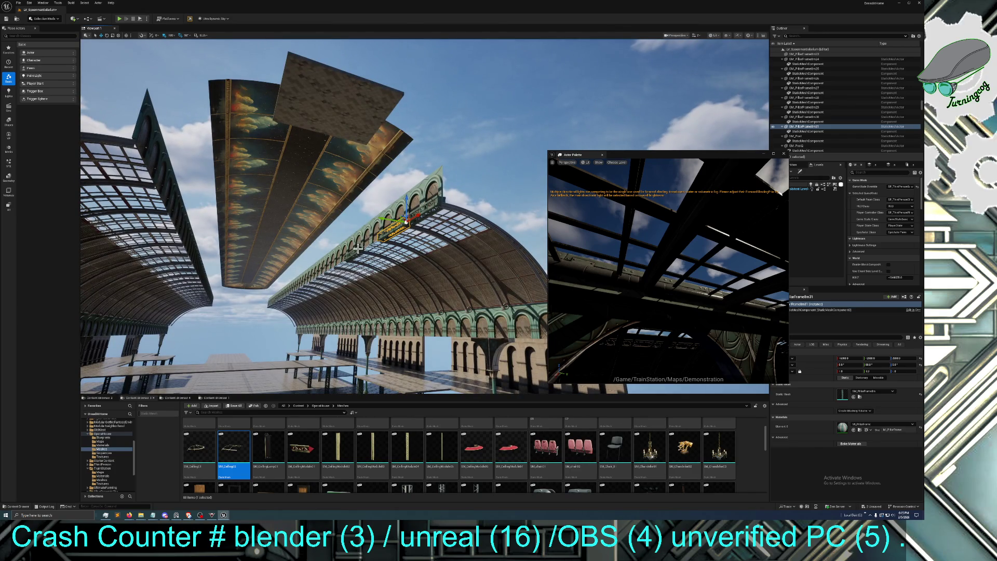
Move the extra pillar frame copy far left, then delete it
{"action": "mouse_move", "coordinate": [386, 219]}
{"action": "left_mouse_down"}
{"action": "mouse_move", "coordinate": [166, 184]}
{"action": "mouse_move", "coordinate": [133, 134]}
{"action": "left_mouse_up"}
{"action": "key", "text": "f"}
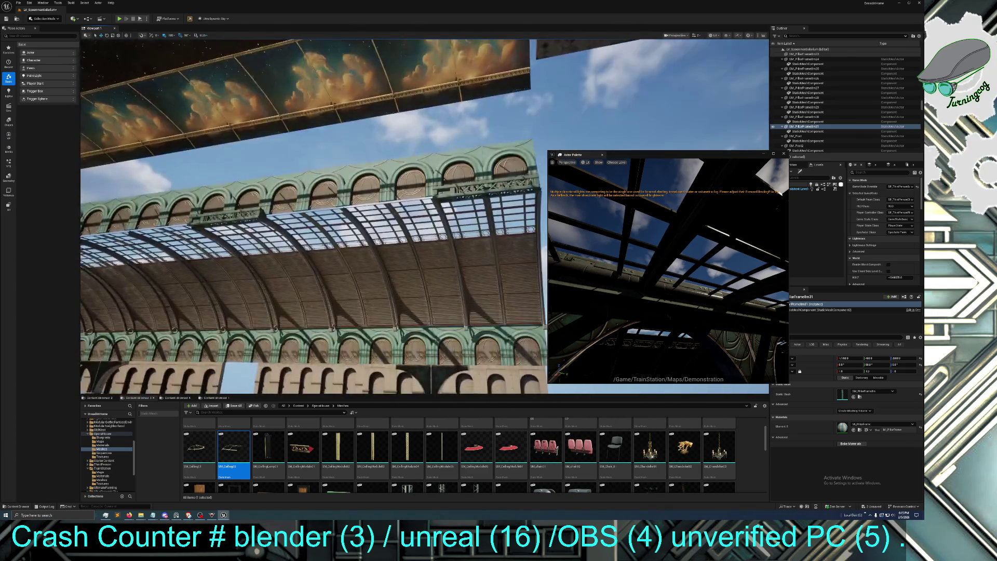
{"action": "left_click_drag", "start_coordinate": [280, 232], "coordinate": [280, 232]}
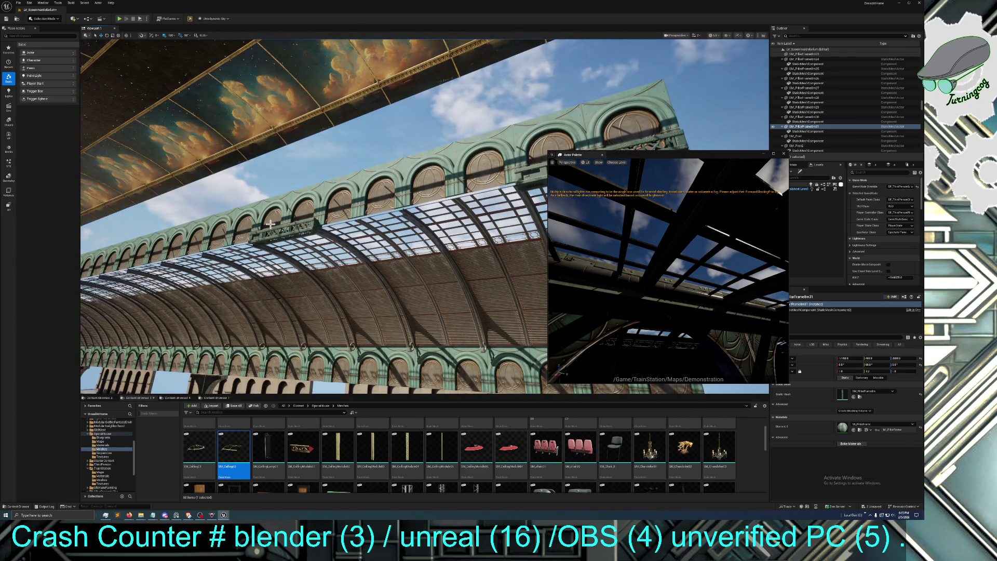
{"action": "key", "text": "Delete"}
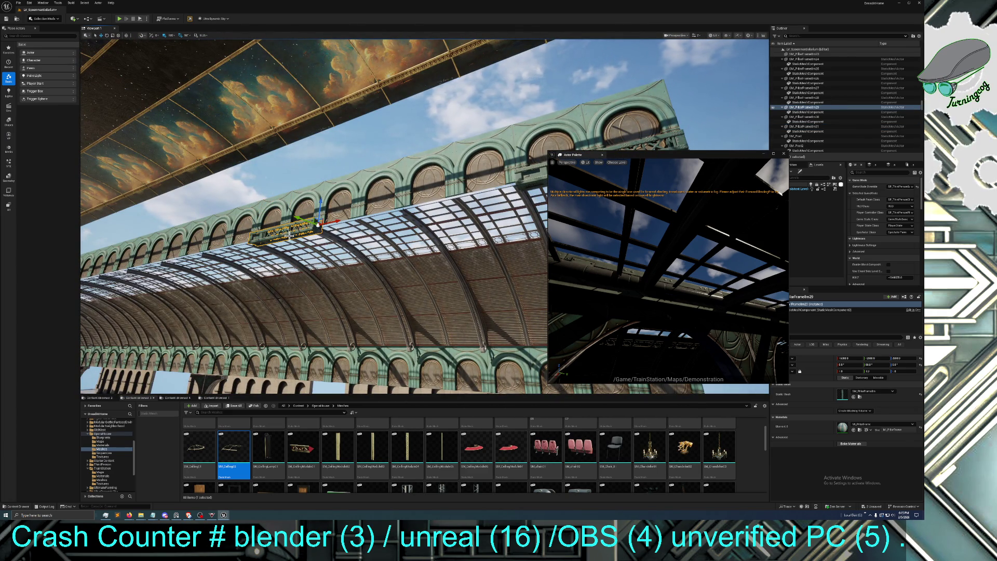
{"action": "left_click_drag", "start_coordinate": [296, 245], "coordinate": [297, 244]}
{"action": "left_click_drag", "start_coordinate": [434, 247], "coordinate": [433, 247]}
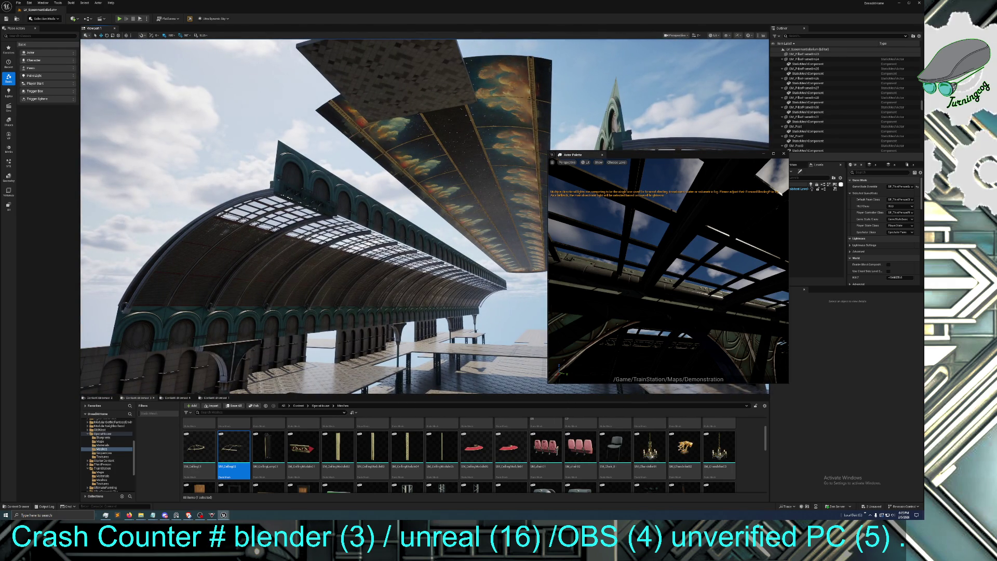
Select both railing pieces on the roof edge, duplicate them and slide the copy left
{"action": "left_click", "coordinate": [306, 200]}
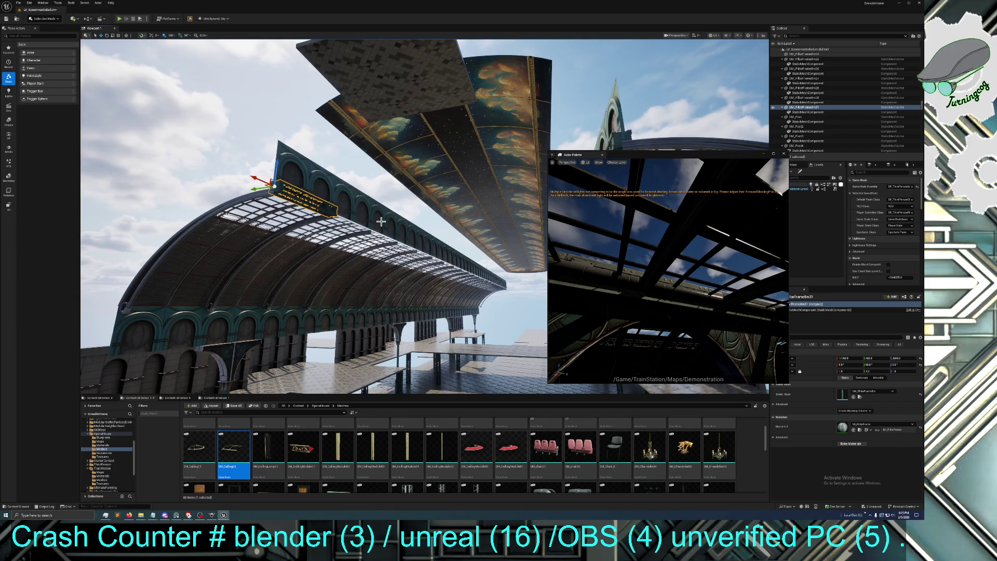
{"action": "key", "text": "f"}
{"action": "left_click_drag", "start_coordinate": [324, 147], "coordinate": [325, 147]}
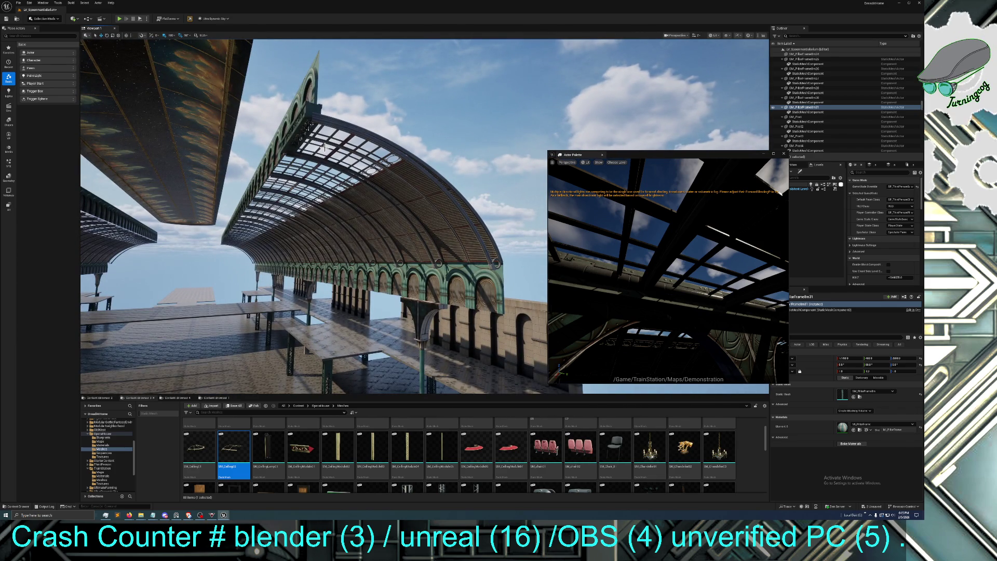
{"action": "left_click", "coordinate": [309, 115], "text": "ctrl"}
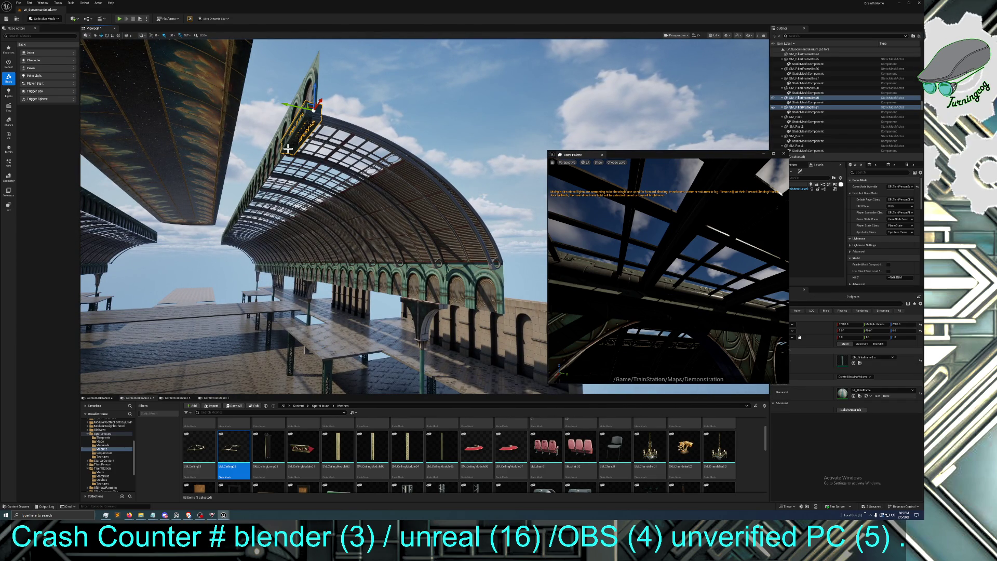
{"action": "key", "text": "ctrl+d"}
{"action": "left_click_drag", "start_coordinate": [288, 149], "coordinate": [323, 148]}
{"action": "left_click_drag", "start_coordinate": [462, 145], "coordinate": [279, 189]}
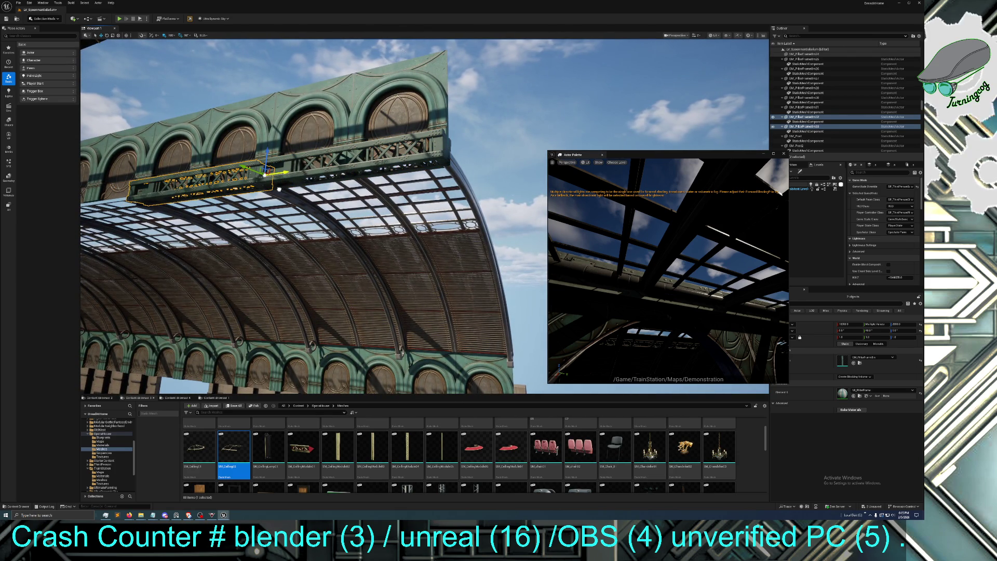
Add four more railing copies, sliding each one left along the green arcade
{"action": "key", "text": "ctrl+d"}
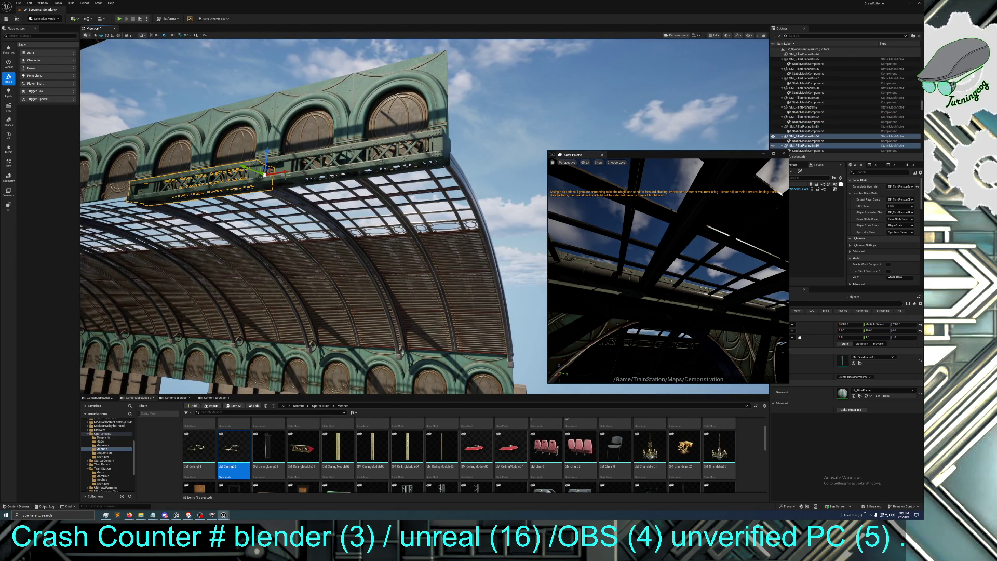
{"action": "mouse_move", "coordinate": [279, 189]}
{"action": "left_mouse_down"}
{"action": "mouse_move", "coordinate": [126, 210]}
{"action": "mouse_move", "coordinate": [153, 204]}
{"action": "left_mouse_up"}
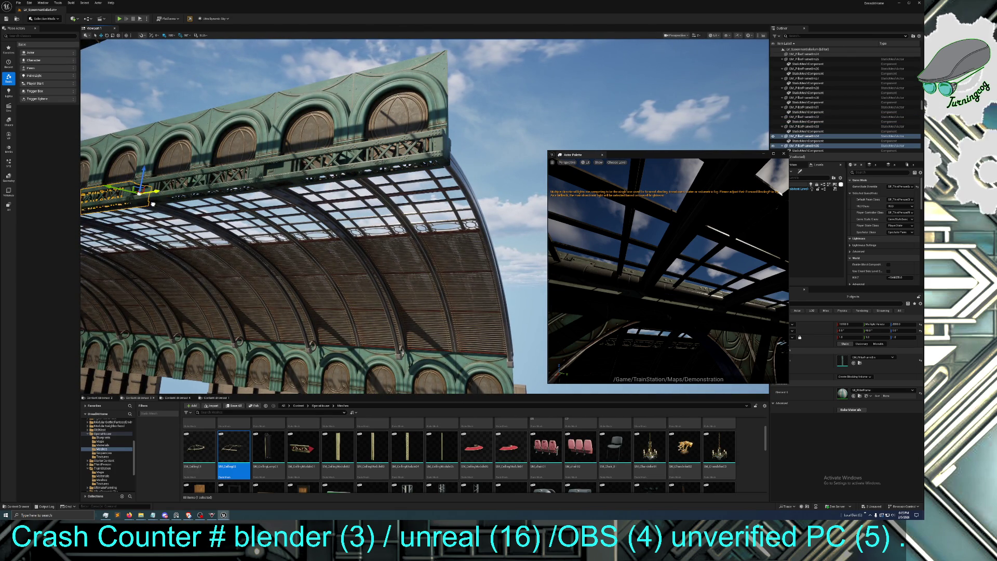
{"action": "key", "text": "f"}
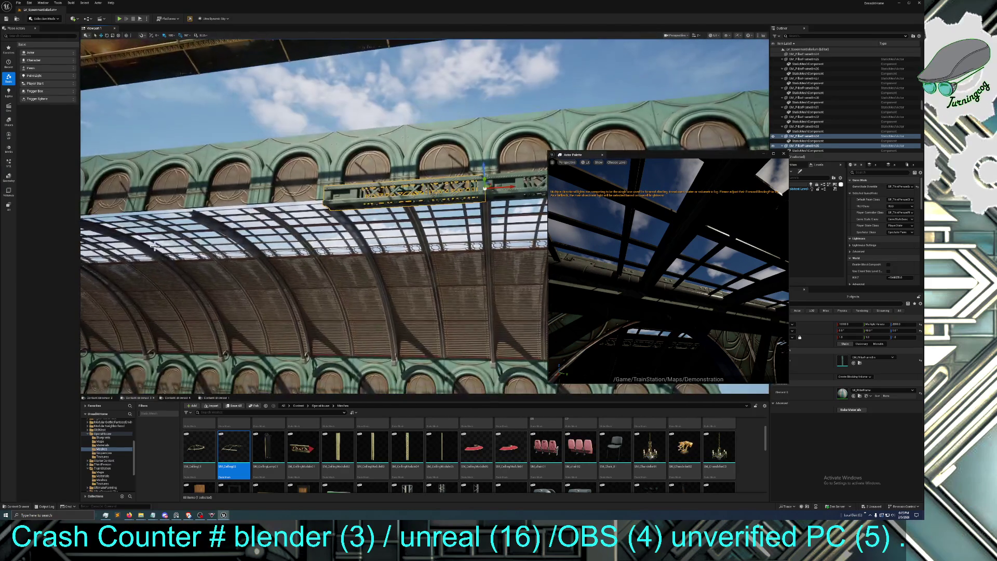
{"action": "key", "text": "ctrl+d"}
{"action": "left_click_drag", "start_coordinate": [507, 187], "coordinate": [336, 208]}
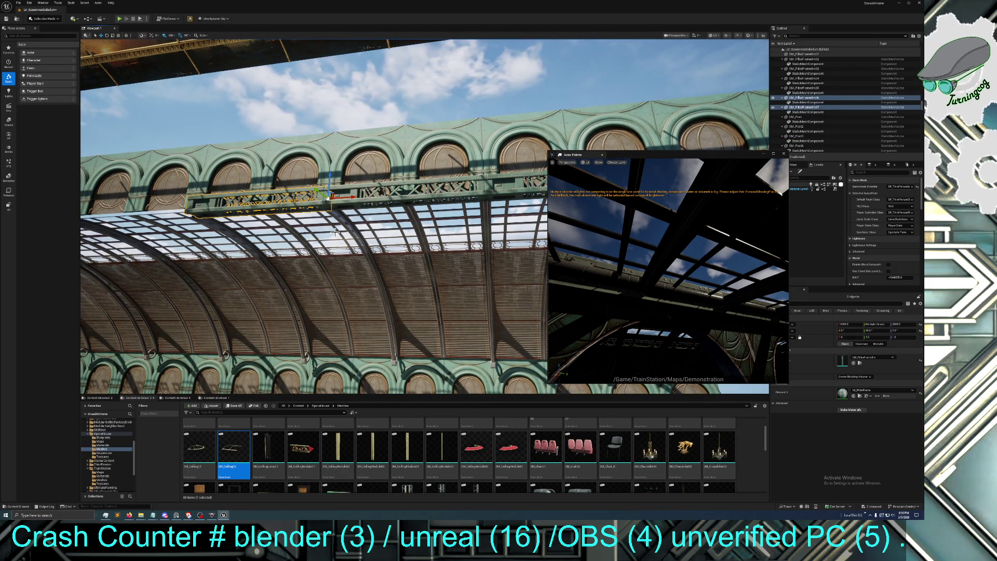
{"action": "key", "text": "ctrl+d"}
{"action": "mouse_move", "coordinate": [350, 195]}
{"action": "left_mouse_down"}
{"action": "mouse_move", "coordinate": [249, 203]}
{"action": "mouse_move", "coordinate": [205, 222]}
{"action": "left_mouse_up"}
{"action": "key", "text": "f"}
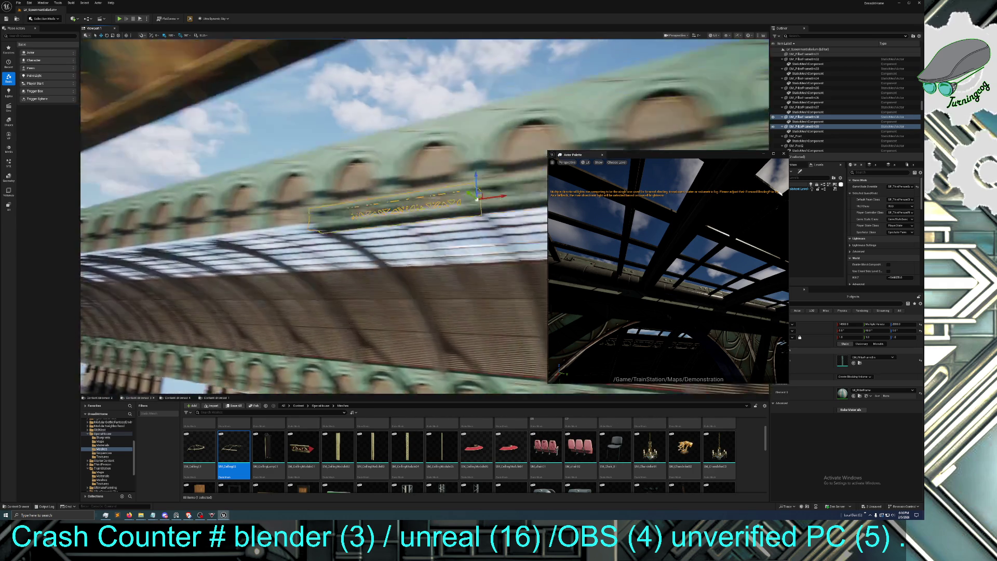
{"action": "key", "text": "ctrl+d"}
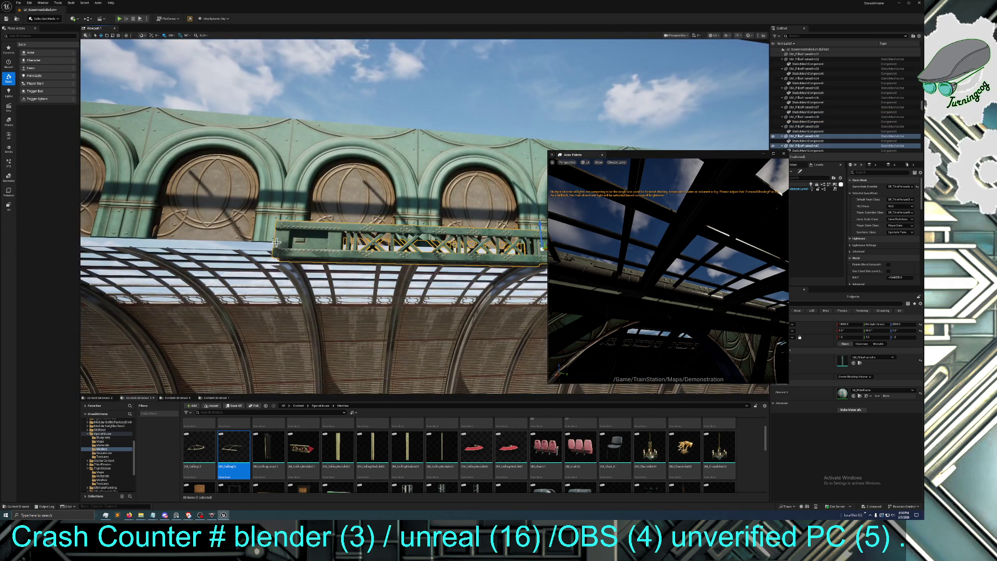
{"action": "key", "text": "f"}
{"action": "mouse_move", "coordinate": [537, 212]}
{"action": "left_mouse_down"}
{"action": "mouse_move", "coordinate": [275, 234]}
{"action": "mouse_move", "coordinate": [288, 205]}
{"action": "mouse_move", "coordinate": [296, 213]}
{"action": "mouse_move", "coordinate": [271, 249]}
{"action": "left_mouse_up"}
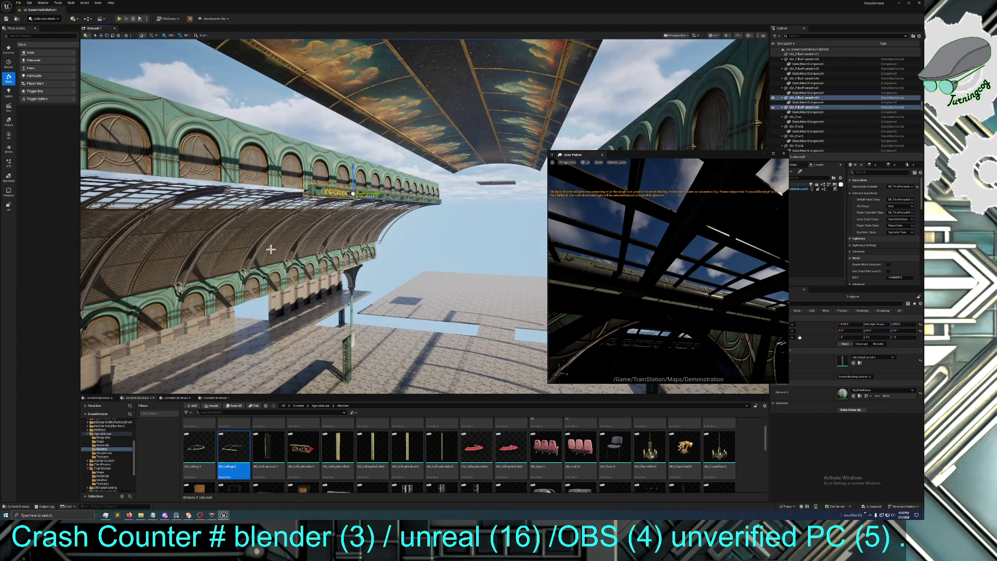
{"action": "mouse_move", "coordinate": [372, 214]}
{"action": "left_mouse_down"}
{"action": "mouse_move", "coordinate": [341, 260]}
{"action": "mouse_move", "coordinate": [211, 245]}
{"action": "mouse_move", "coordinate": [303, 242]}
{"action": "left_mouse_up"}
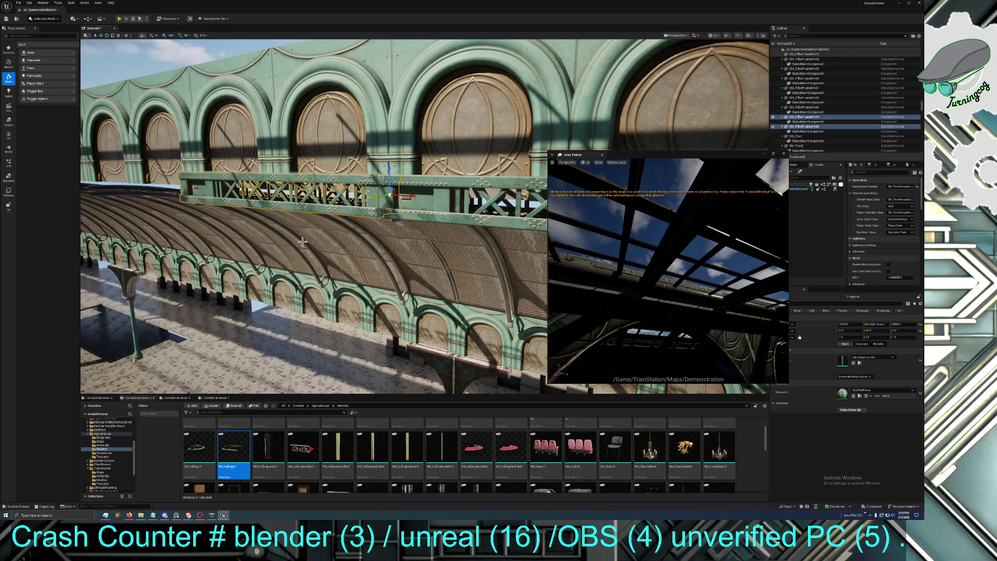
Duplicate the railing six more times, extending it toward the arcade's left end
{"action": "key", "text": "ctrl+d"}
{"action": "mouse_move", "coordinate": [411, 196]}
{"action": "left_mouse_down"}
{"action": "mouse_move", "coordinate": [190, 213]}
{"action": "mouse_move", "coordinate": [200, 218]}
{"action": "mouse_move", "coordinate": [135, 202]}
{"action": "mouse_move", "coordinate": [105, 208]}
{"action": "left_mouse_up"}
{"action": "key", "text": "ctrl+d"}
{"action": "key", "text": "f"}
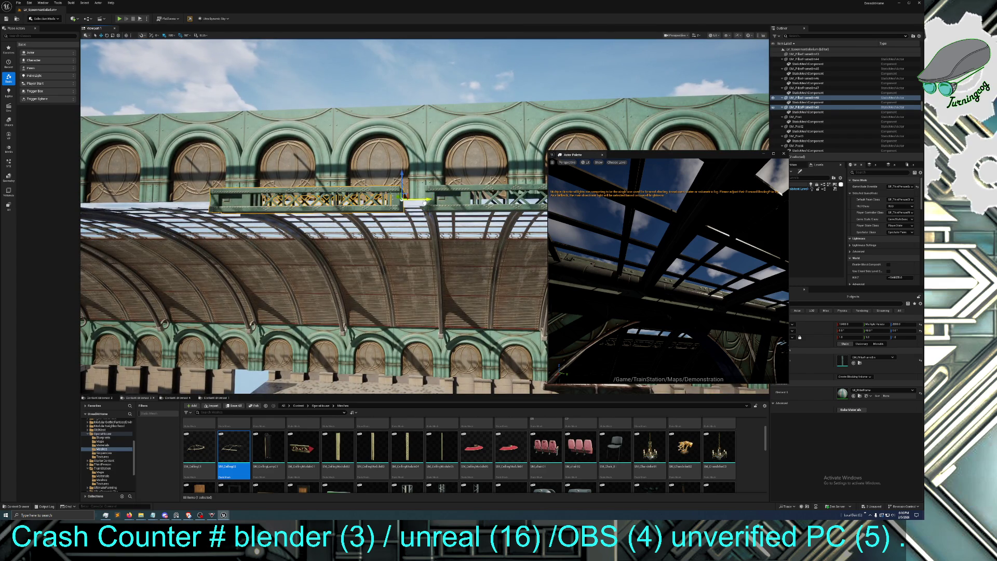
{"action": "key", "text": "ctrl+d"}
{"action": "left_click_drag", "start_coordinate": [435, 205], "coordinate": [93, 227]}
{"action": "key", "text": "ctrl+d"}
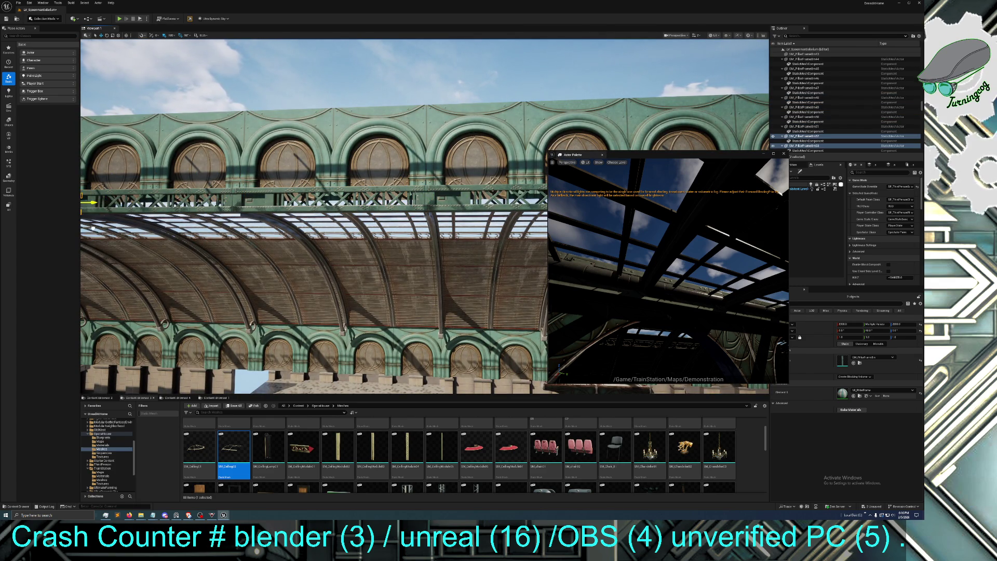
{"action": "left_click_drag", "start_coordinate": [156, 229], "coordinate": [171, 219]}
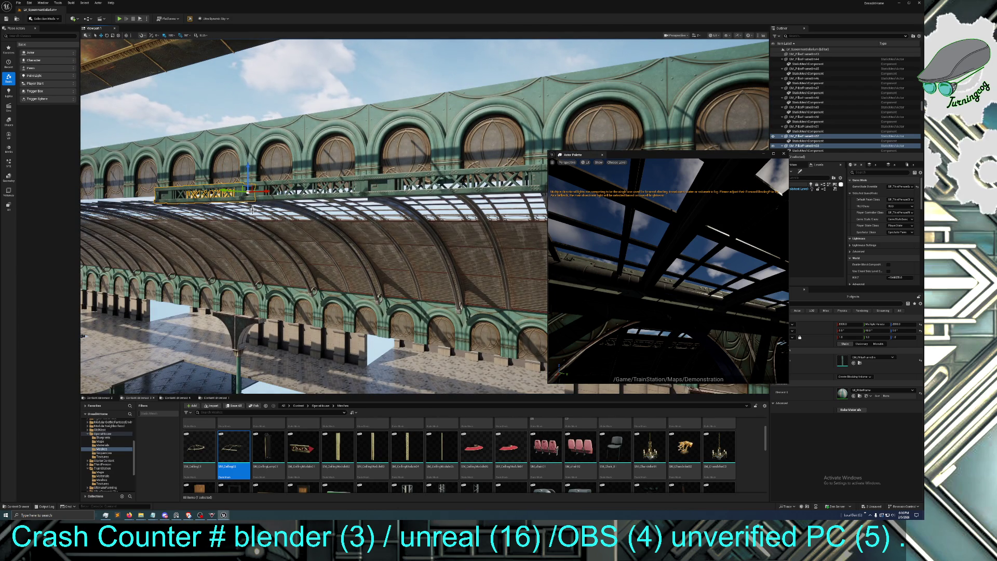
{"action": "key", "text": "ctrl+d"}
{"action": "mouse_move", "coordinate": [253, 209]}
{"action": "left_mouse_down"}
{"action": "mouse_move", "coordinate": [163, 213]}
{"action": "mouse_move", "coordinate": [172, 213]}
{"action": "mouse_move", "coordinate": [169, 236]}
{"action": "mouse_move", "coordinate": [417, 285]}
{"action": "mouse_move", "coordinate": [364, 264]}
{"action": "mouse_move", "coordinate": [273, 286]}
{"action": "mouse_move", "coordinate": [285, 285]}
{"action": "mouse_move", "coordinate": [150, 273]}
{"action": "mouse_move", "coordinate": [114, 285]}
{"action": "mouse_move", "coordinate": [174, 306]}
{"action": "left_mouse_up"}
{"action": "key", "text": "ctrl+d"}
{"action": "key", "text": "ctrl+d"}
{"action": "key", "text": "ctrl+d"}
{"action": "key", "text": "ctrl+d"}
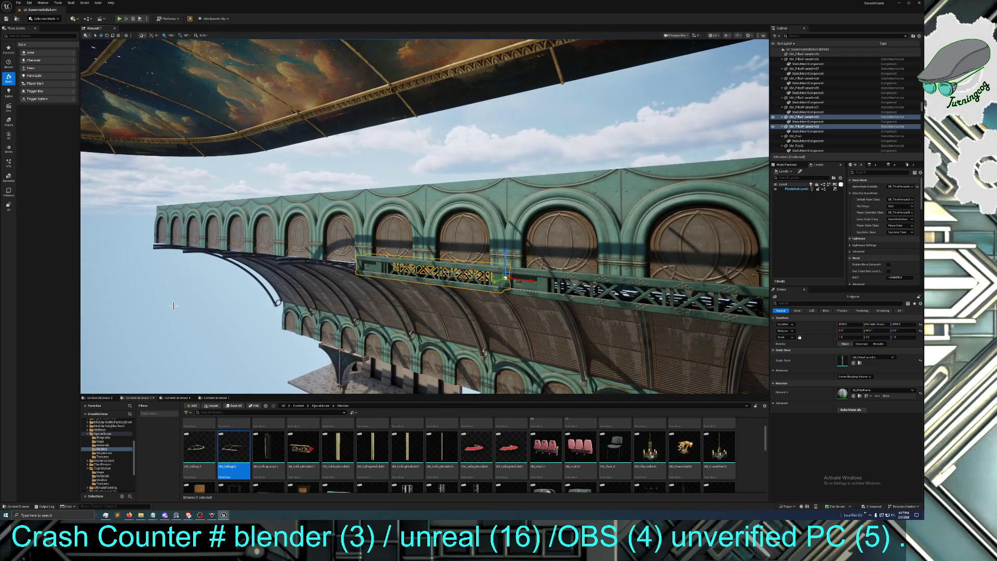
Add three more railing sections to reach the arcade's far end, then fly back into the hall
{"action": "key", "text": "ctrl+d"}
{"action": "mouse_move", "coordinate": [515, 280]}
{"action": "left_mouse_down"}
{"action": "mouse_move", "coordinate": [357, 300]}
{"action": "mouse_move", "coordinate": [378, 296]}
{"action": "mouse_move", "coordinate": [299, 271]}
{"action": "mouse_move", "coordinate": [237, 273]}
{"action": "left_mouse_up"}
{"action": "key", "text": "ctrl+d"}
{"action": "key", "text": "ctrl+d"}
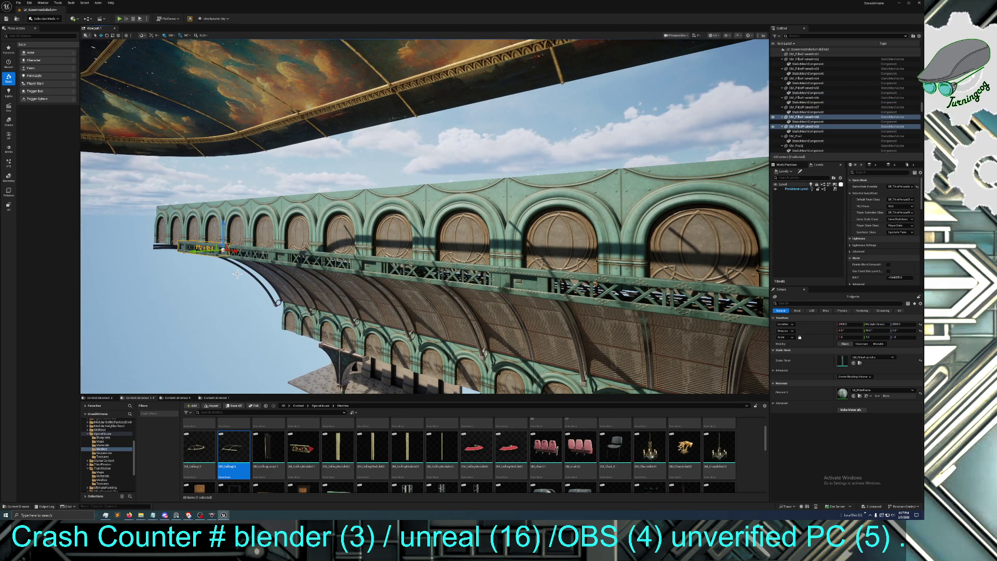
{"action": "key", "text": "ctrl+d"}
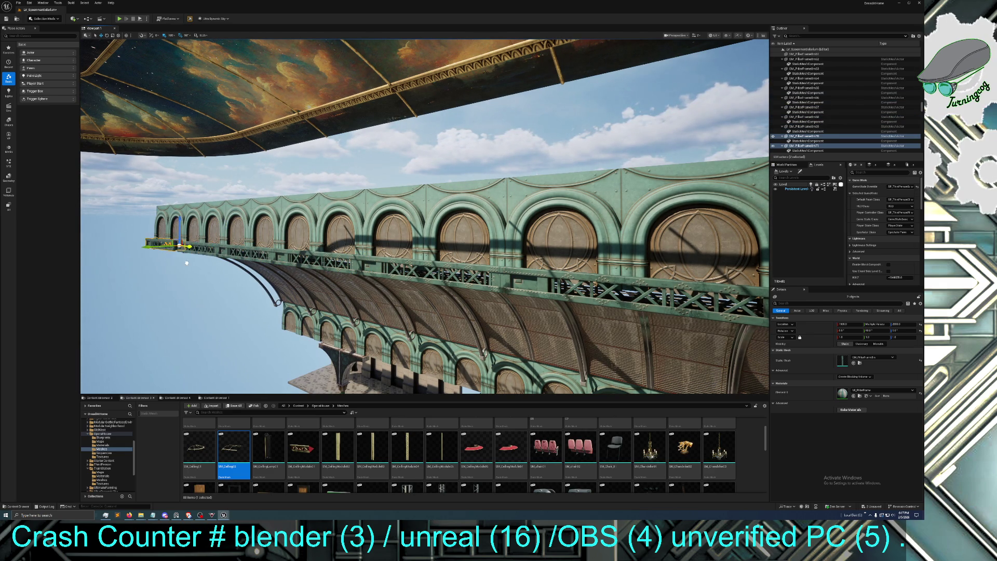
{"action": "left_click_drag", "start_coordinate": [193, 286], "coordinate": [189, 292]}
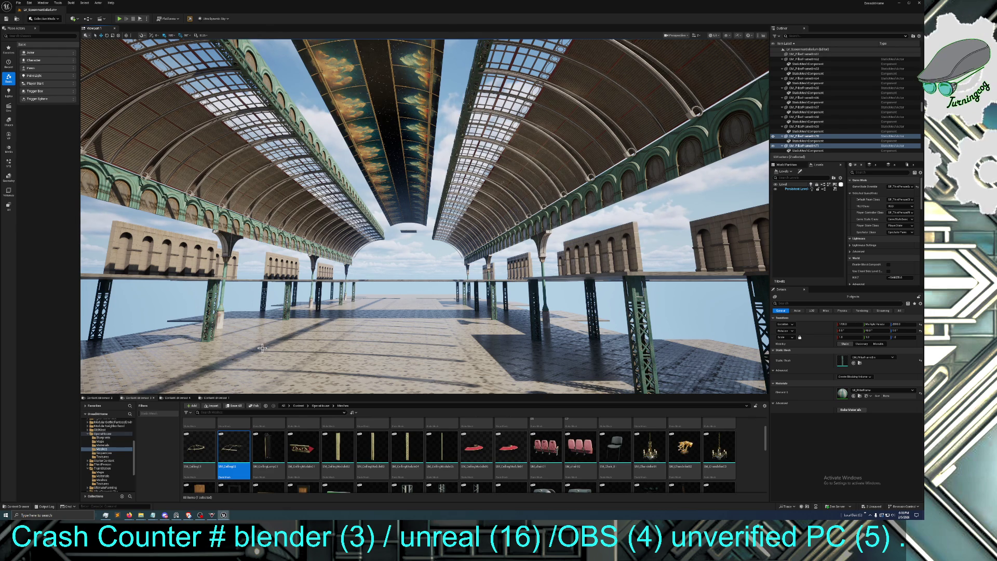
Raise the Content Browser splitter to show more rows of Meshes folder assets
{"action": "scroll", "coordinate": [432, 379], "scroll_direction": "up", "scroll_amount": 3}
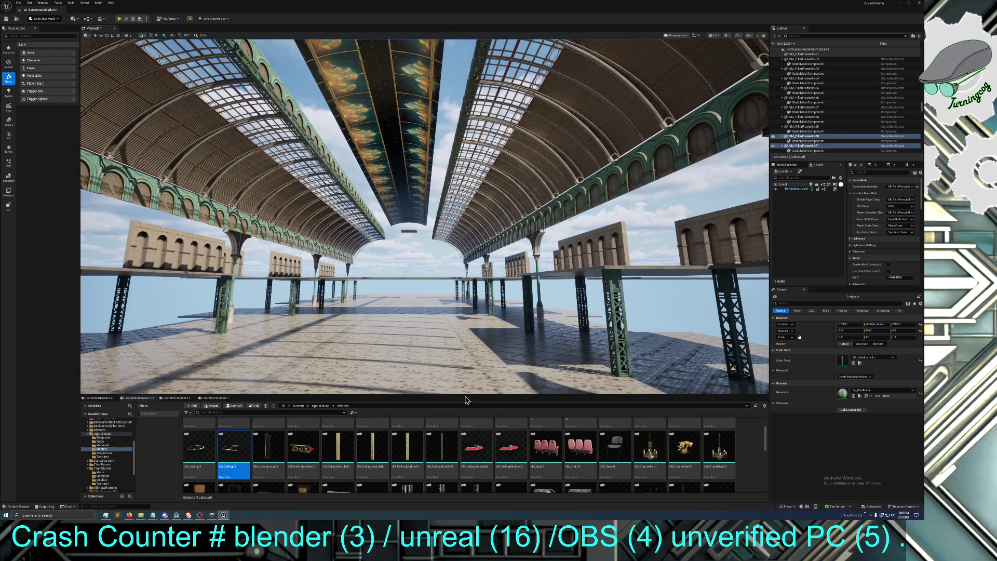
{"action": "left_click_drag", "start_coordinate": [466, 395], "coordinate": [466, 243]}
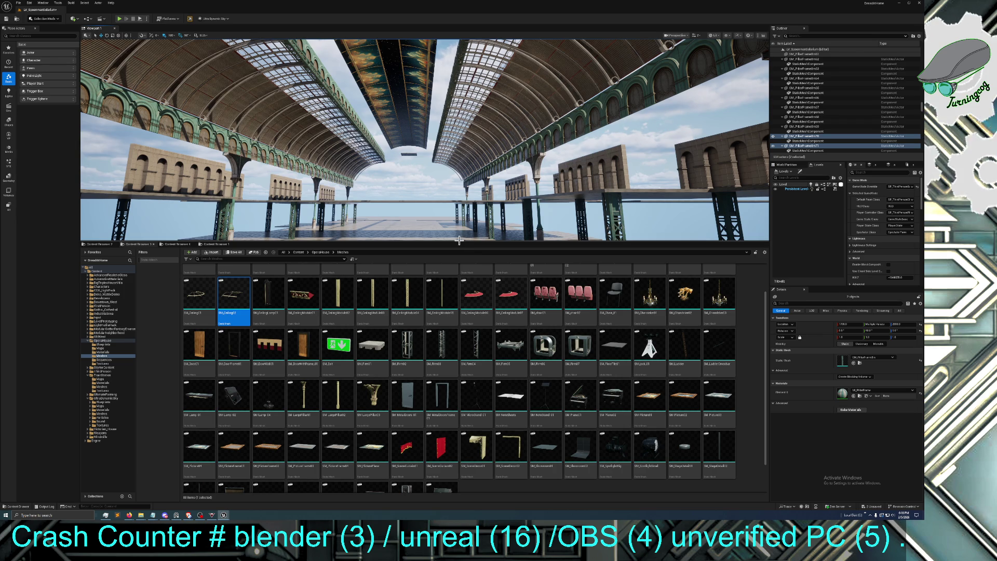
Shrink the Content Browser and place SM_Frm02, SM_Frm03 and SM_Frm04 lattice frames on the hall floor
{"action": "left_click_drag", "start_coordinate": [460, 240], "coordinate": [460, 328]}
{"action": "left_click", "coordinate": [410, 420]}
{"action": "mouse_move", "coordinate": [410, 419]}
{"action": "left_mouse_down"}
{"action": "mouse_move", "coordinate": [405, 291]}
{"action": "mouse_move", "coordinate": [390, 314]}
{"action": "left_mouse_up"}
{"action": "left_click", "coordinate": [446, 430]}
{"action": "left_click_drag", "start_coordinate": [445, 430], "coordinate": [410, 310]}
{"action": "left_click_drag", "start_coordinate": [477, 434], "coordinate": [439, 302]}
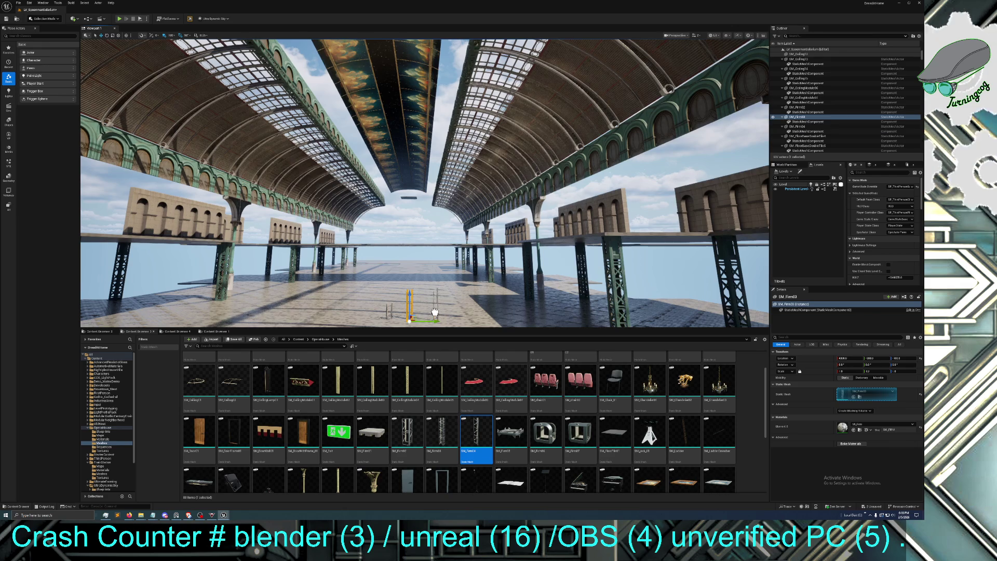
Select the three lattice frames and delete them from the floor
{"action": "mouse_move", "coordinate": [425, 208]}
{"action": "left_mouse_down"}
{"action": "mouse_move", "coordinate": [405, 192]}
{"action": "mouse_move", "coordinate": [416, 187]}
{"action": "mouse_move", "coordinate": [357, 188]}
{"action": "left_mouse_up"}
{"action": "mouse_move", "coordinate": [473, 302]}
{"action": "left_mouse_down"}
{"action": "mouse_move", "coordinate": [468, 294]}
{"action": "mouse_move", "coordinate": [473, 301]}
{"action": "left_mouse_up"}
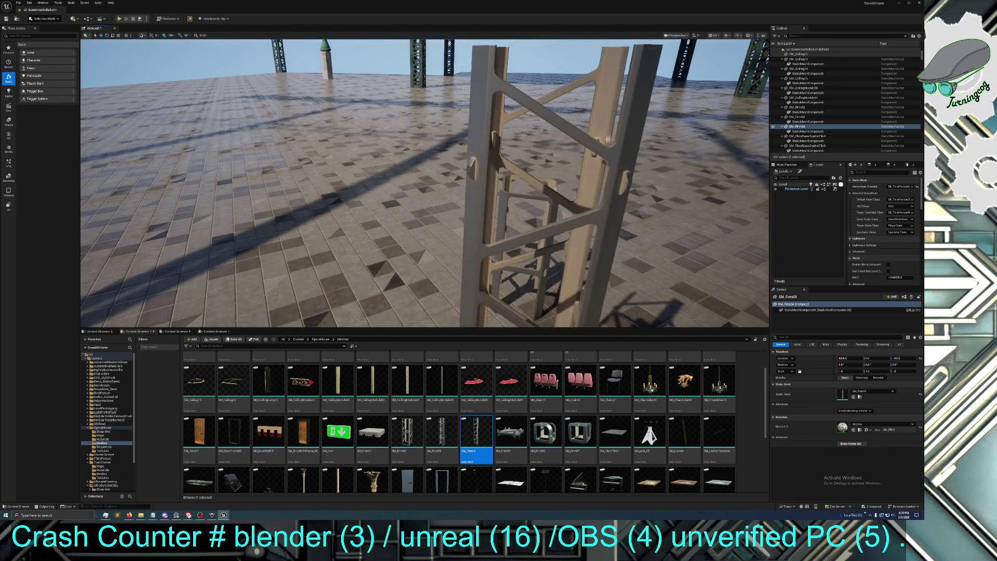
{"action": "scroll", "coordinate": [425, 183], "scroll_direction": "down", "scroll_amount": 5}
{"action": "mouse_move", "coordinate": [397, 276]}
{"action": "left_mouse_down"}
{"action": "mouse_move", "coordinate": [395, 259]}
{"action": "mouse_move", "coordinate": [396, 275]}
{"action": "left_mouse_up"}
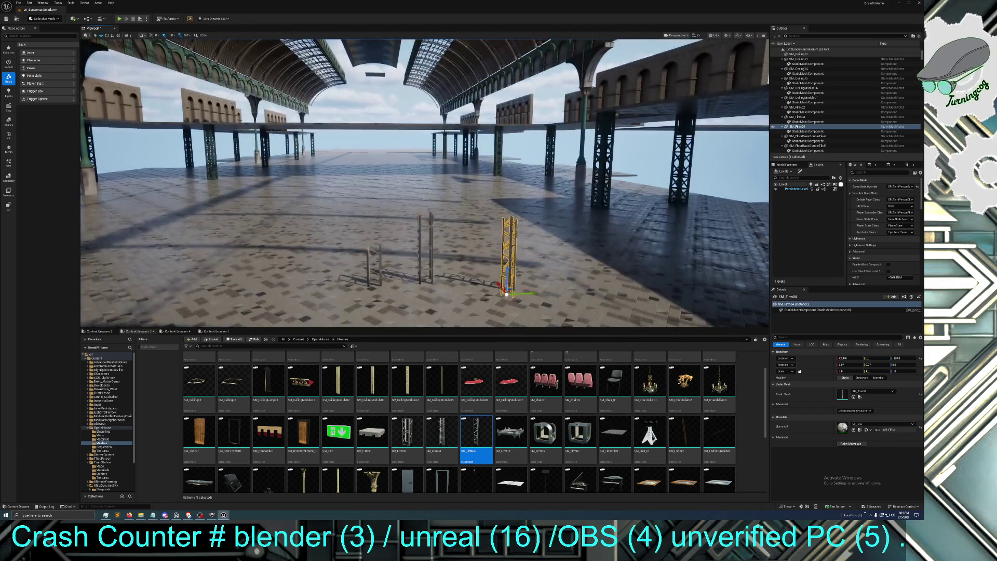
{"action": "left_click", "coordinate": [380, 257], "text": "ctrl"}
{"action": "left_click", "coordinate": [420, 250], "text": "ctrl"}
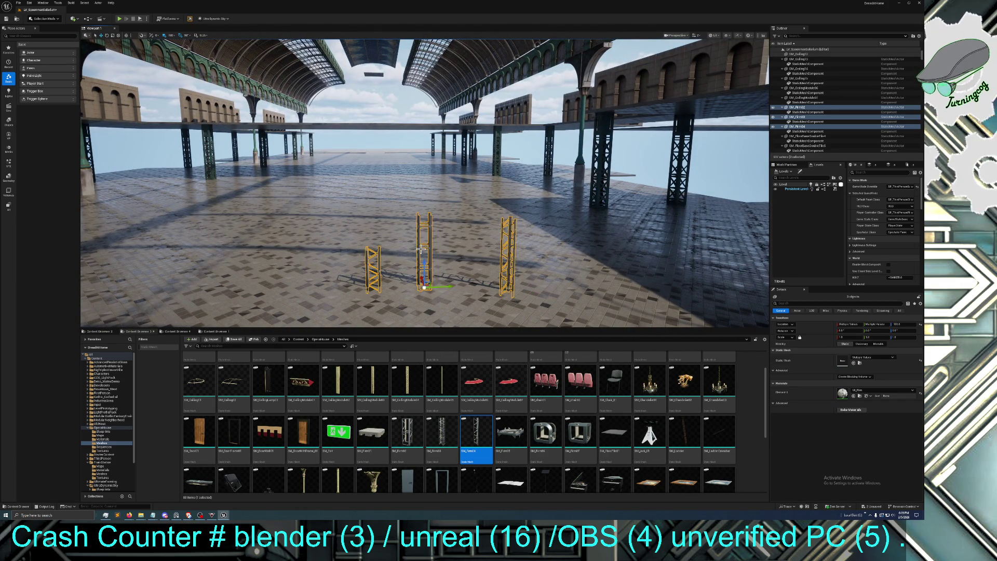
{"action": "key", "text": "Delete"}
{"action": "left_click_drag", "start_coordinate": [415, 294], "coordinate": [415, 218]}
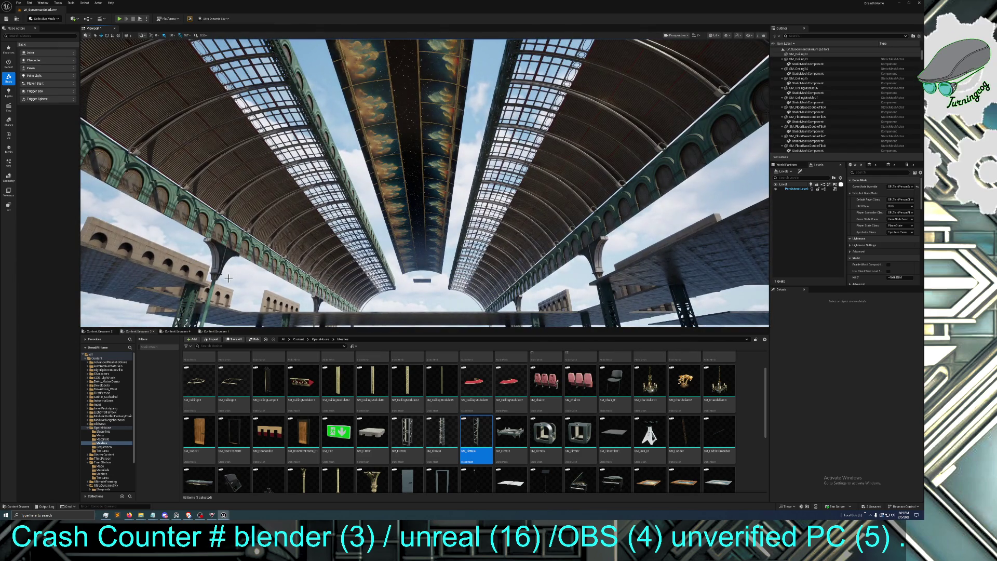
{"action": "scroll", "coordinate": [405, 427], "scroll_direction": "down", "scroll_amount": 2}
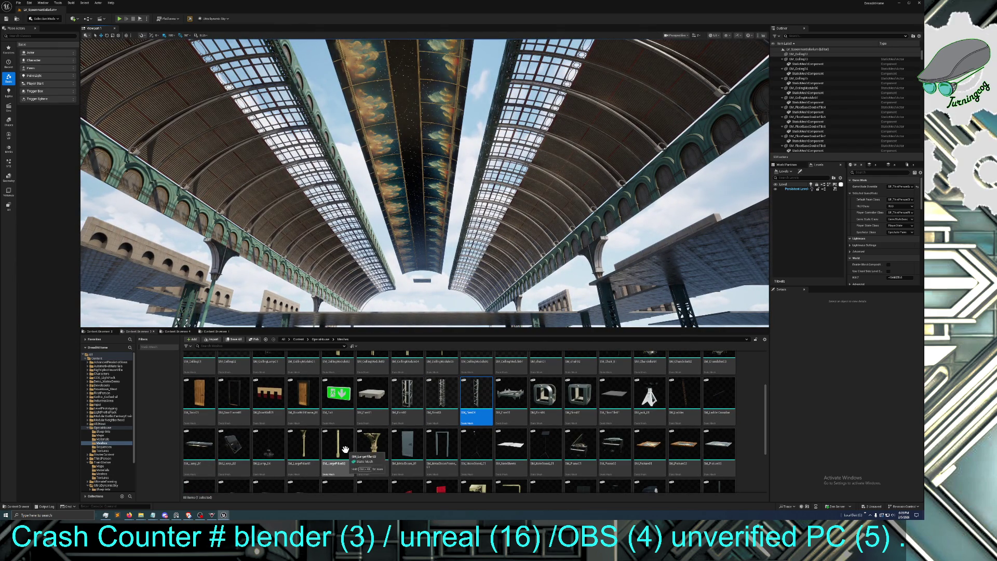
Drop SM_LargePillar01 into the hall and lower it onto the floor beside the platform column
{"action": "left_click_drag", "start_coordinate": [305, 445], "coordinate": [469, 306]}
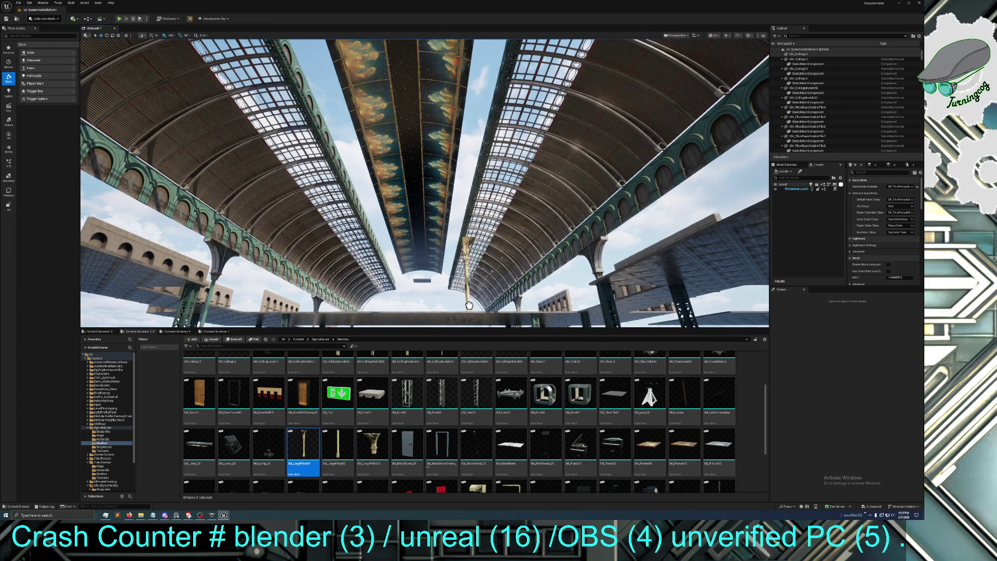
{"action": "key", "text": "f"}
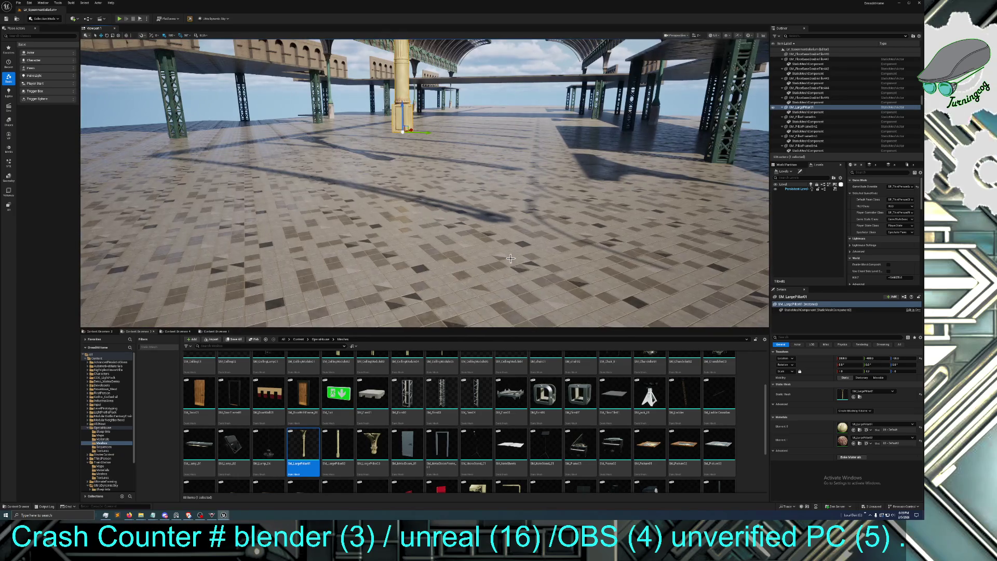
{"action": "left_click_drag", "start_coordinate": [402, 102], "coordinate": [400, 138]}
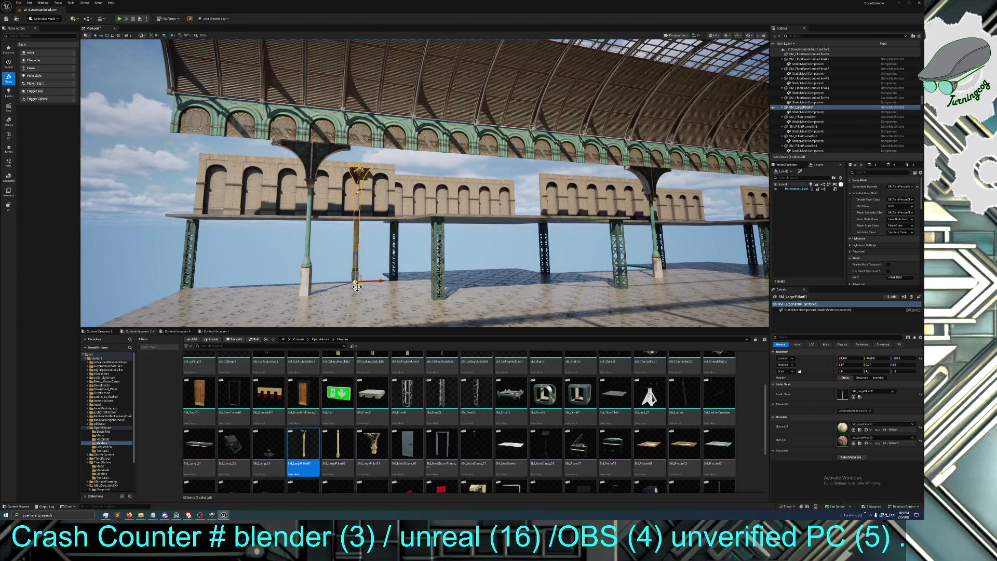
{"action": "mouse_move", "coordinate": [345, 289]}
{"action": "left_mouse_down"}
{"action": "mouse_move", "coordinate": [372, 326]}
{"action": "mouse_move", "coordinate": [380, 295]}
{"action": "mouse_move", "coordinate": [335, 296]}
{"action": "left_mouse_up"}
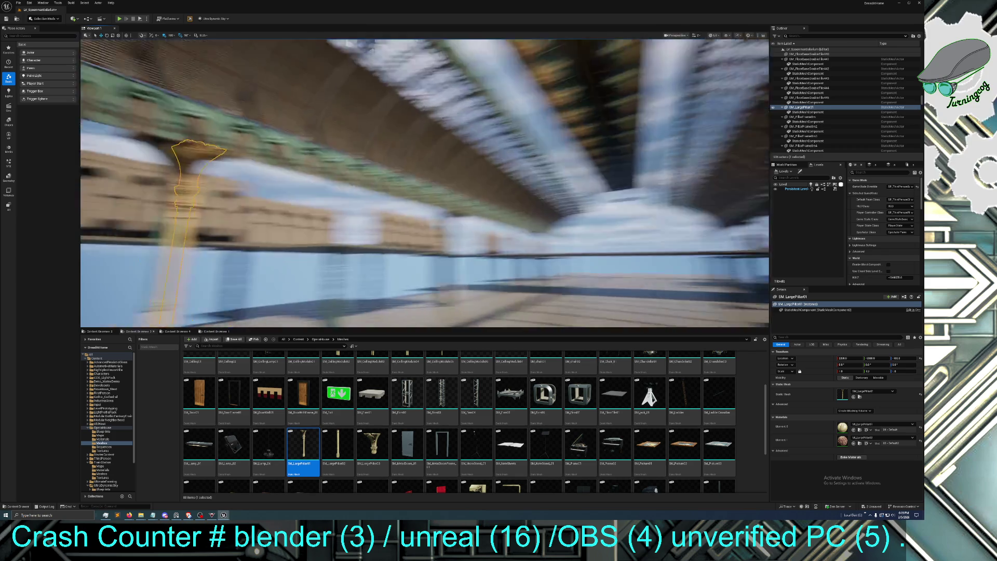
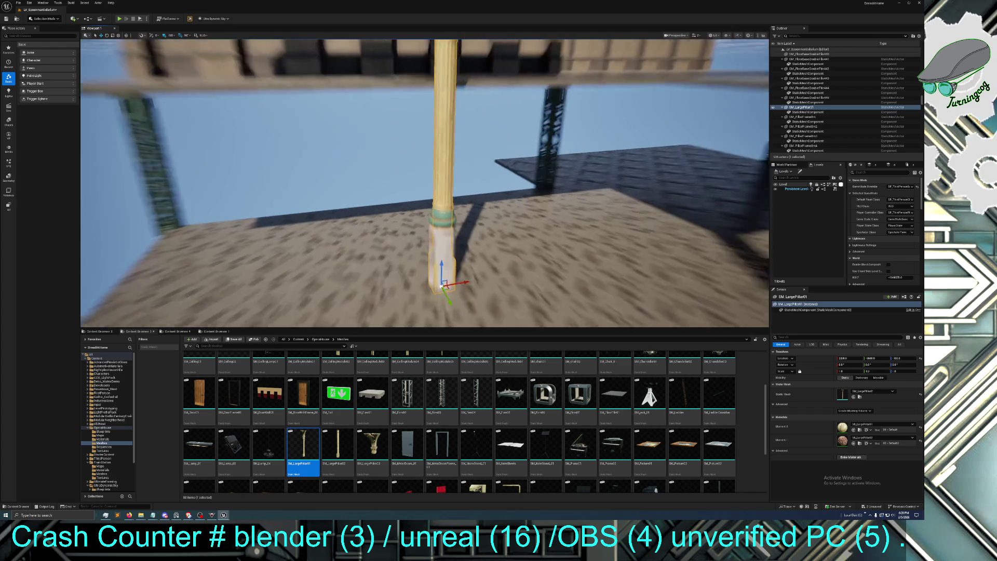
Duplicate the gold pillar and slide the copy right along the lower platform
{"action": "left_click", "coordinate": [454, 288]}
{"action": "left_click", "coordinate": [457, 61]}
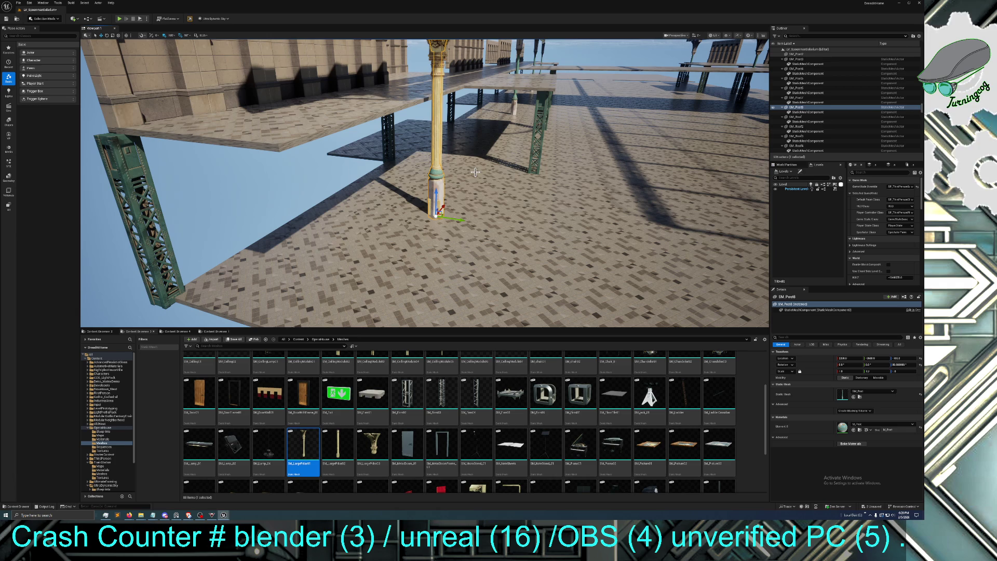
{"action": "key", "text": "Escape"}
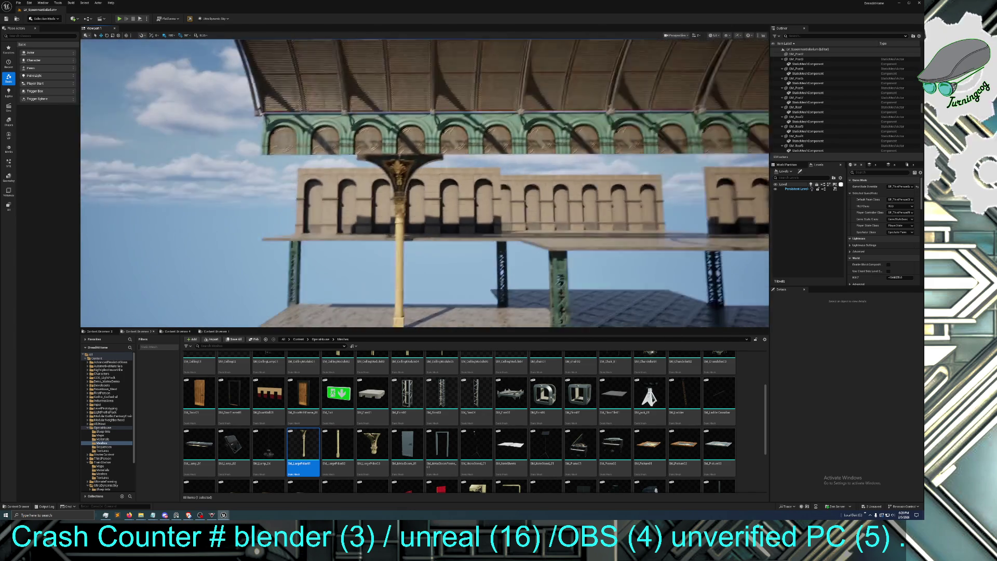
{"action": "left_click", "coordinate": [431, 232]}
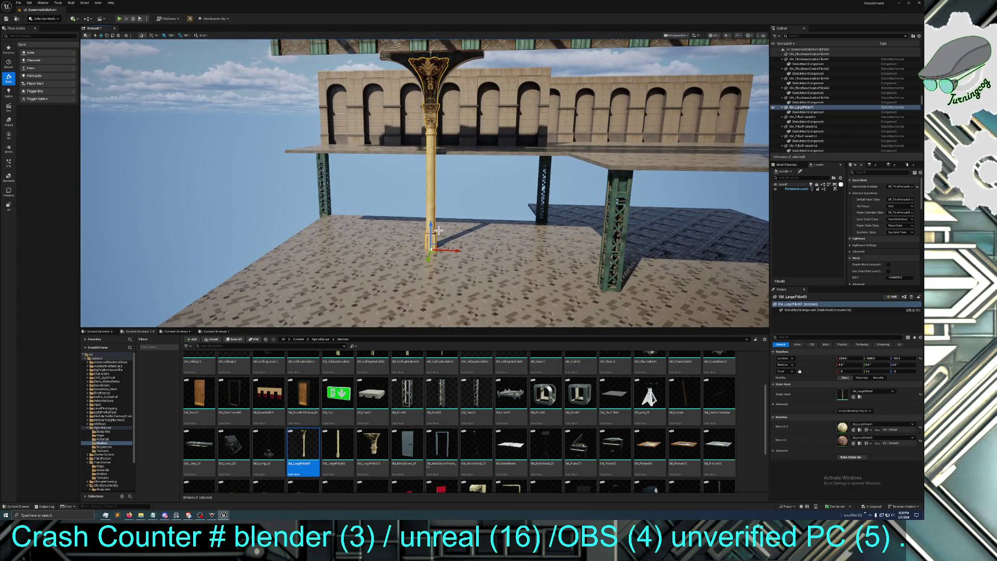
{"action": "key", "text": "ctrl+d"}
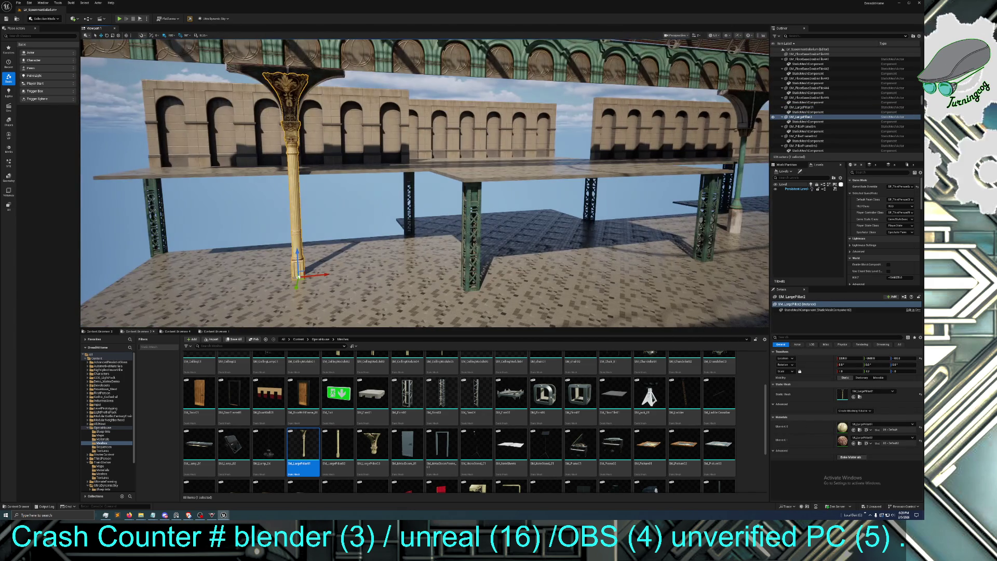
{"action": "mouse_move", "coordinate": [444, 263]}
{"action": "left_mouse_down"}
{"action": "mouse_move", "coordinate": [742, 261]}
{"action": "mouse_move", "coordinate": [590, 297]}
{"action": "left_mouse_up"}
{"action": "left_click", "coordinate": [582, 297]}
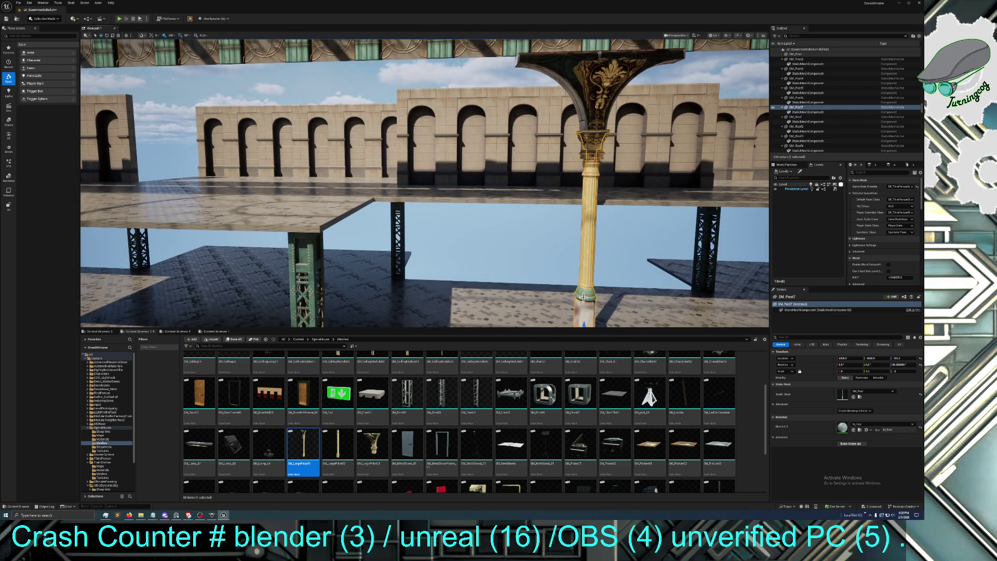
{"action": "key", "text": "Escape"}
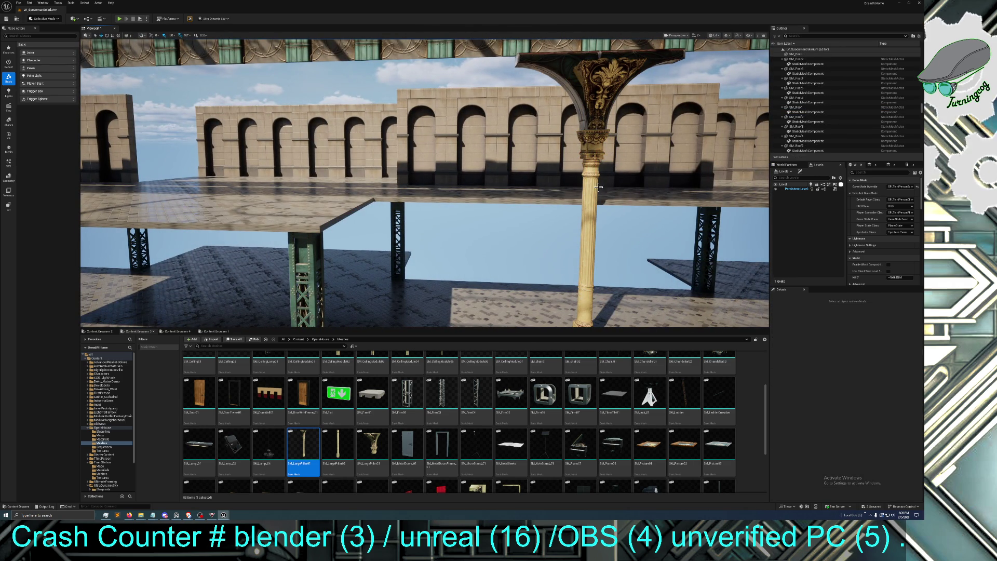
Place a second gold pillar copy on a green post's spot and delete that post
{"action": "left_click", "coordinate": [598, 187]}
{"action": "left_click_drag", "start_coordinate": [598, 187], "coordinate": [629, 140]}
{"action": "left_click_drag", "start_coordinate": [598, 273], "coordinate": [597, 272]}
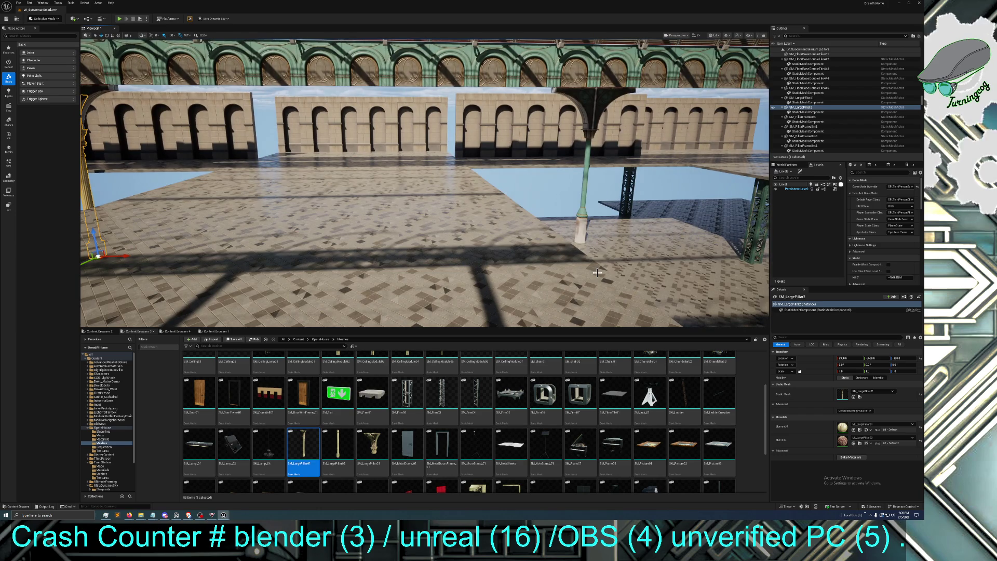
{"action": "key", "text": "ctrl+d"}
{"action": "left_click_drag", "start_coordinate": [128, 256], "coordinate": [603, 254]}
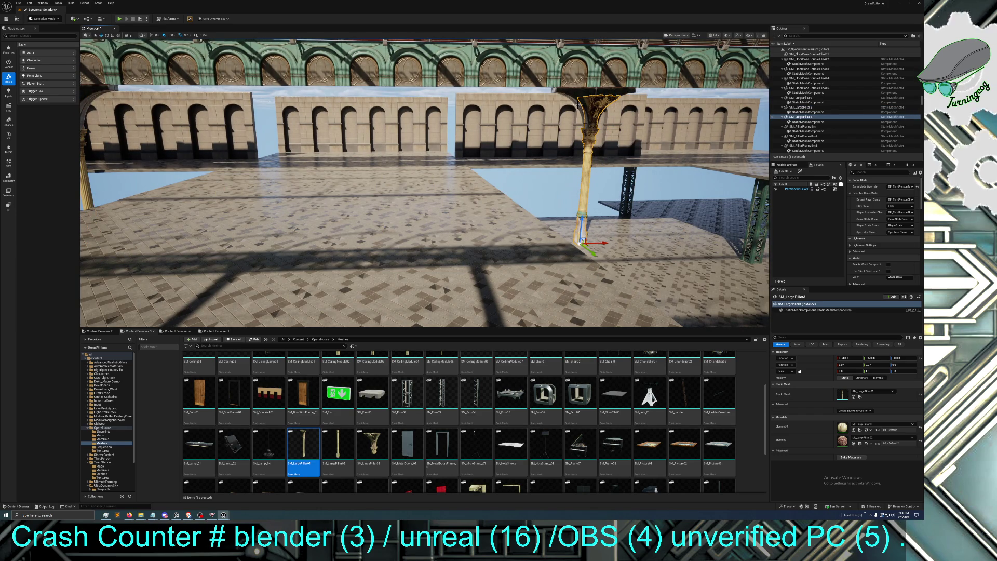
{"action": "left_click", "coordinate": [581, 215]}
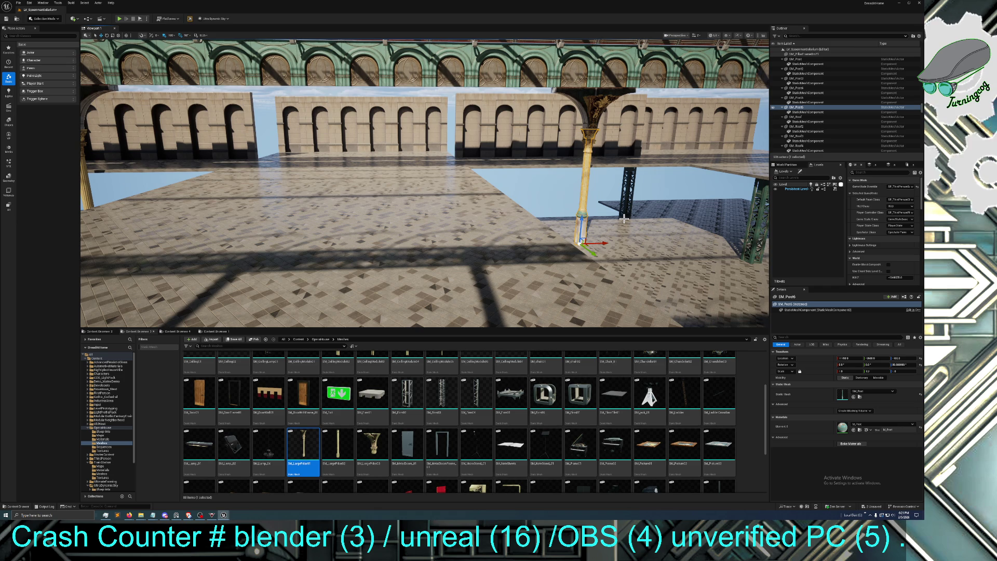
{"action": "key", "text": "Delete"}
Add a third gold pillar copy onto the next green post's position and delete the post
{"action": "left_click_drag", "start_coordinate": [628, 222], "coordinate": [343, 255]}
{"action": "left_click", "coordinate": [223, 225]}
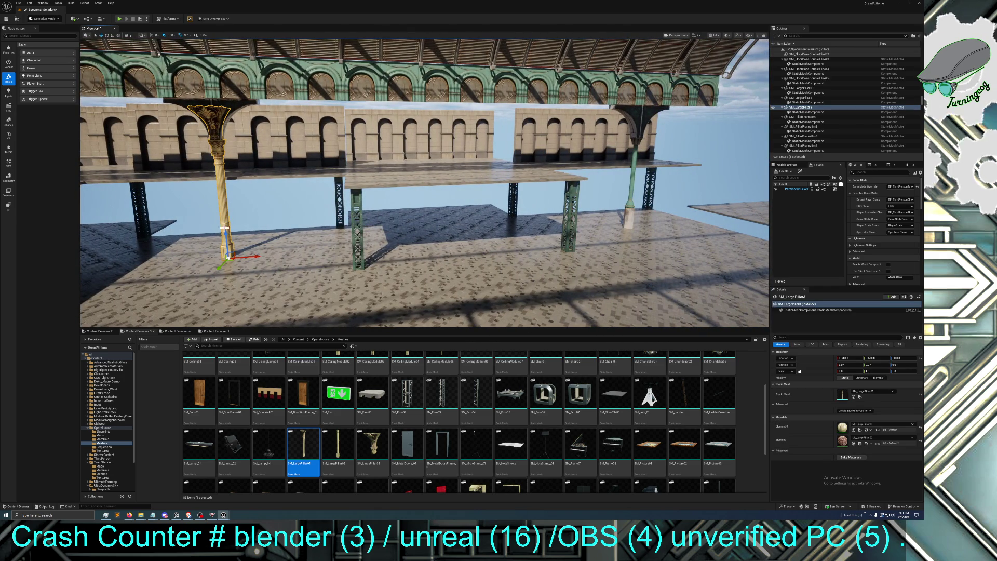
{"action": "key", "text": "ctrl+d"}
{"action": "left_click_drag", "start_coordinate": [249, 256], "coordinate": [642, 247]}
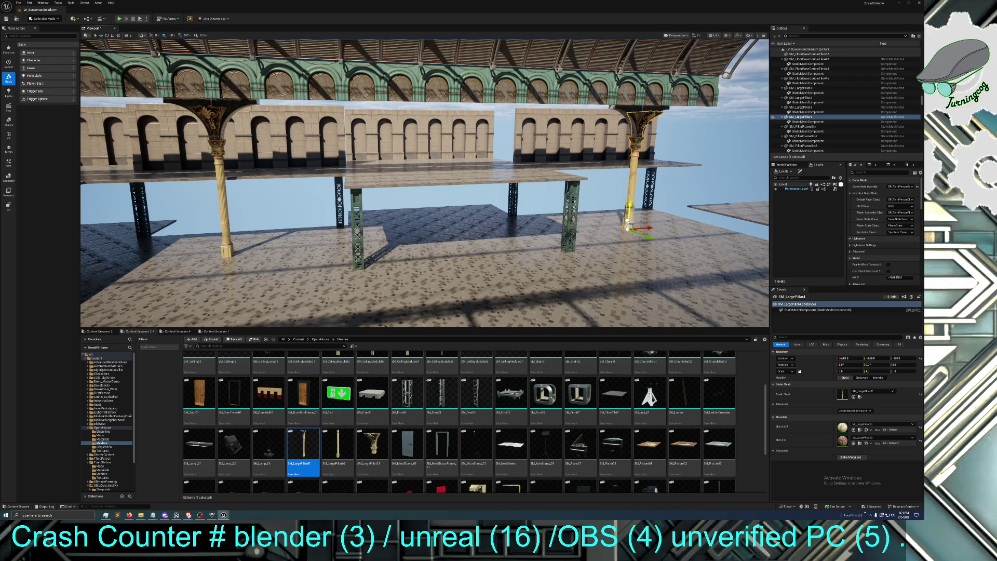
{"action": "left_click", "coordinate": [634, 211]}
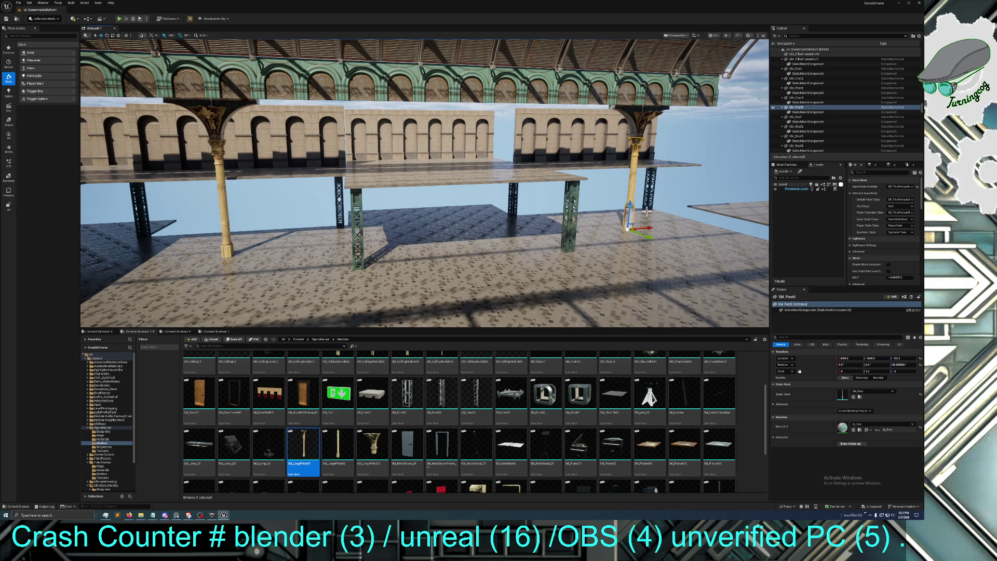
{"action": "key", "text": "Delete"}
{"action": "mouse_move", "coordinate": [615, 221]}
{"action": "left_mouse_down"}
{"action": "mouse_move", "coordinate": [545, 224]}
{"action": "mouse_move", "coordinate": [582, 224]}
{"action": "left_mouse_up"}
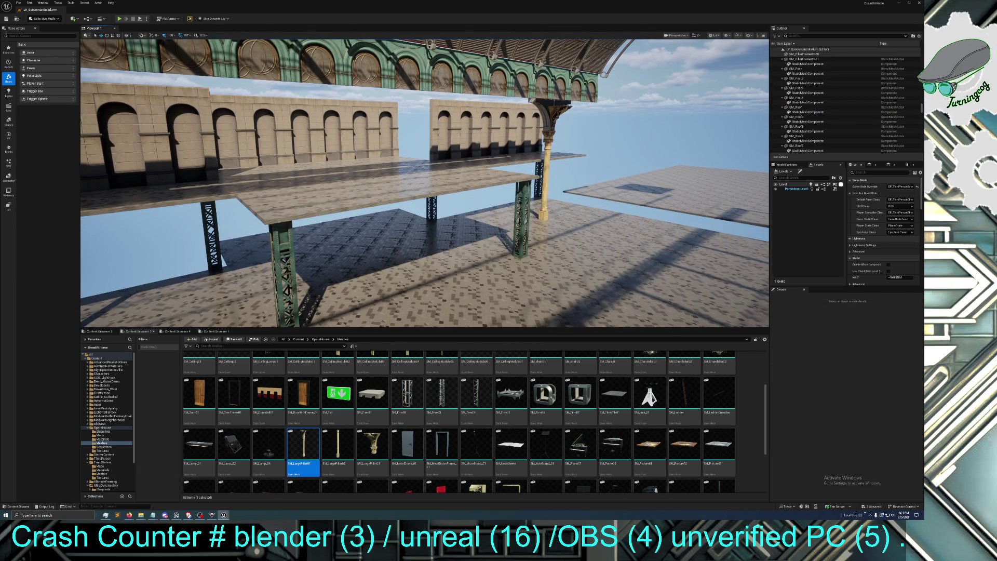
Duplicate a gold pillar, move it right, and rotate the copy 90 degrees
{"action": "left_click", "coordinate": [549, 200]}
{"action": "key", "text": "ctrl+d"}
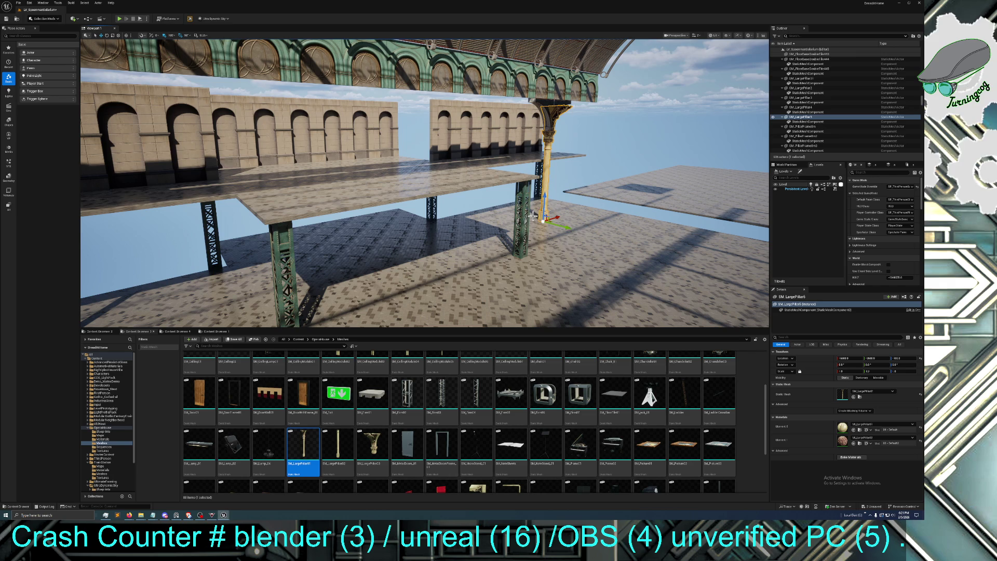
{"action": "left_click_drag", "start_coordinate": [569, 228], "coordinate": [760, 277]}
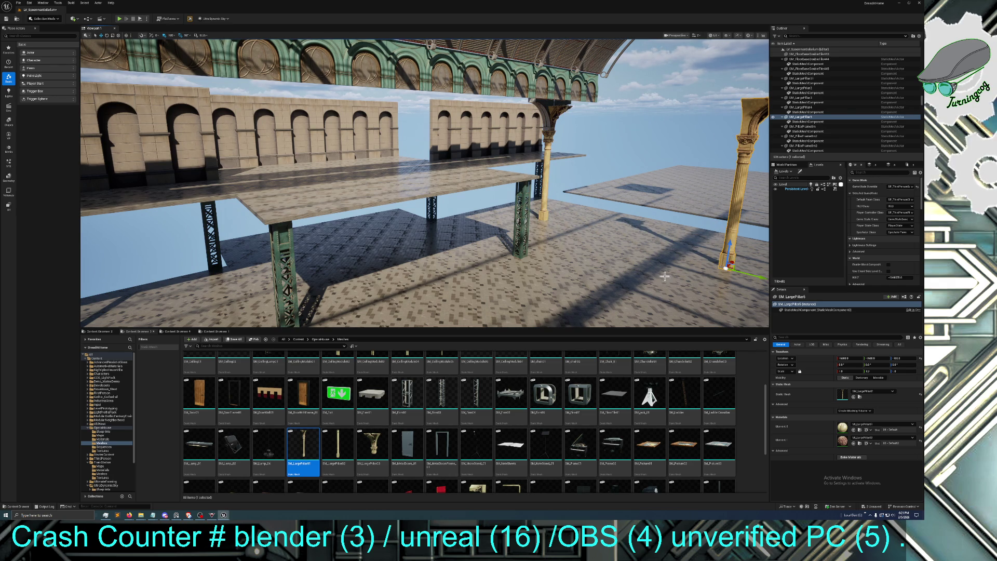
{"action": "left_click", "coordinate": [107, 35]}
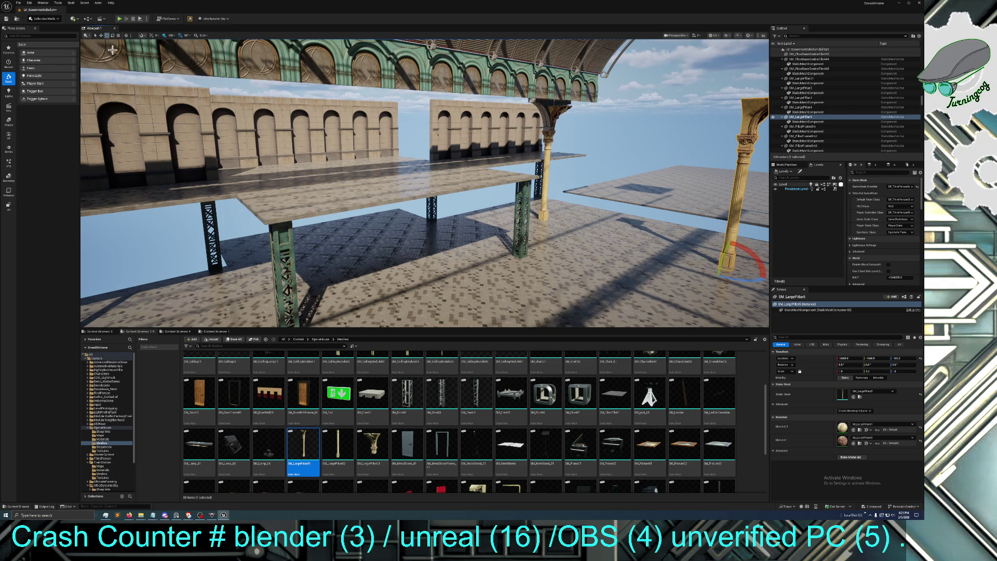
{"action": "left_click_drag", "start_coordinate": [689, 260], "coordinate": [764, 281]}
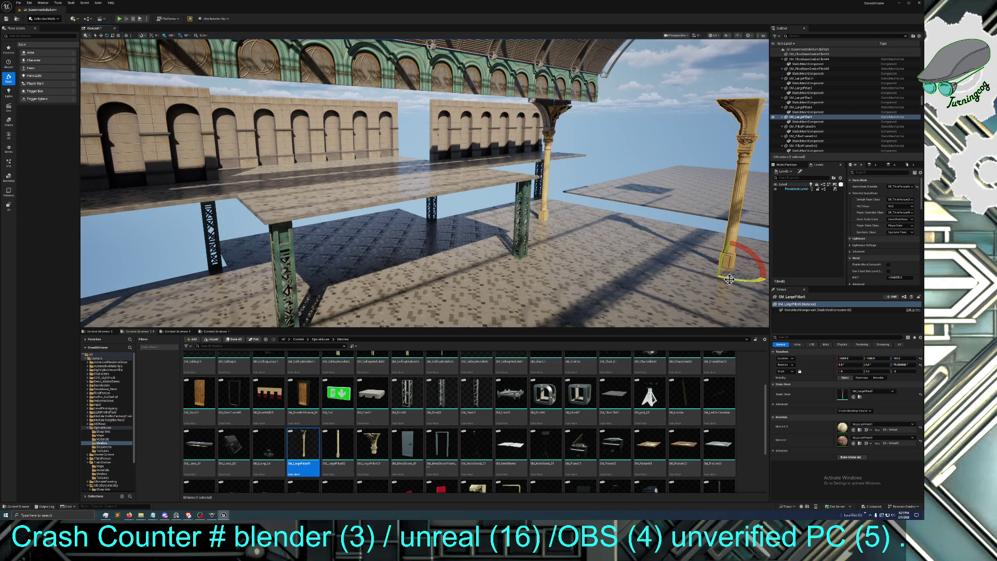
{"action": "left_click", "coordinate": [101, 35]}
{"action": "mouse_move", "coordinate": [415, 208]}
{"action": "left_mouse_down"}
{"action": "mouse_move", "coordinate": [260, 207]}
{"action": "mouse_move", "coordinate": [203, 234]}
{"action": "mouse_move", "coordinate": [493, 191]}
{"action": "mouse_move", "coordinate": [446, 192]}
{"action": "mouse_move", "coordinate": [458, 189]}
{"action": "left_mouse_up"}
{"action": "key", "text": "f"}
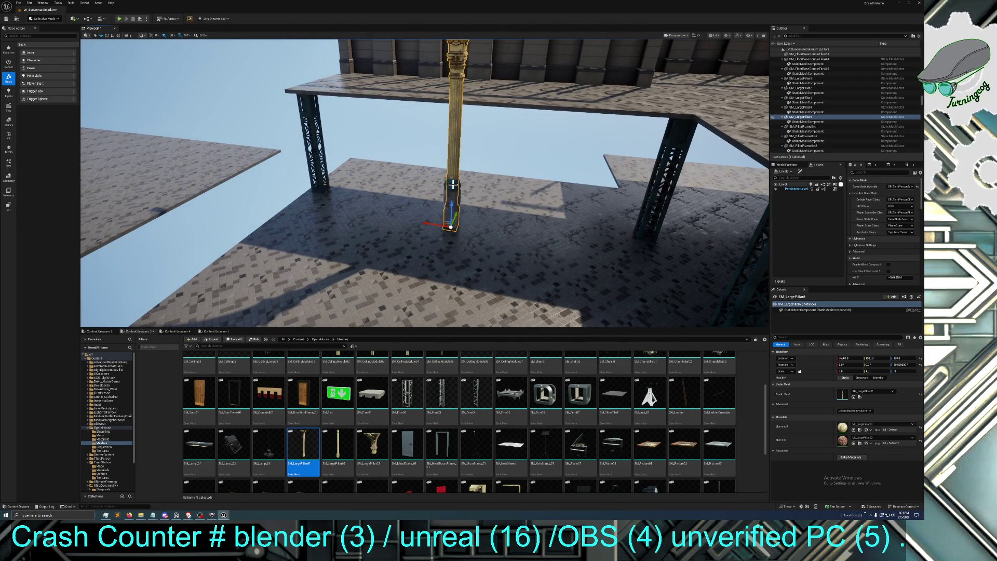
{"action": "key", "text": "Escape"}
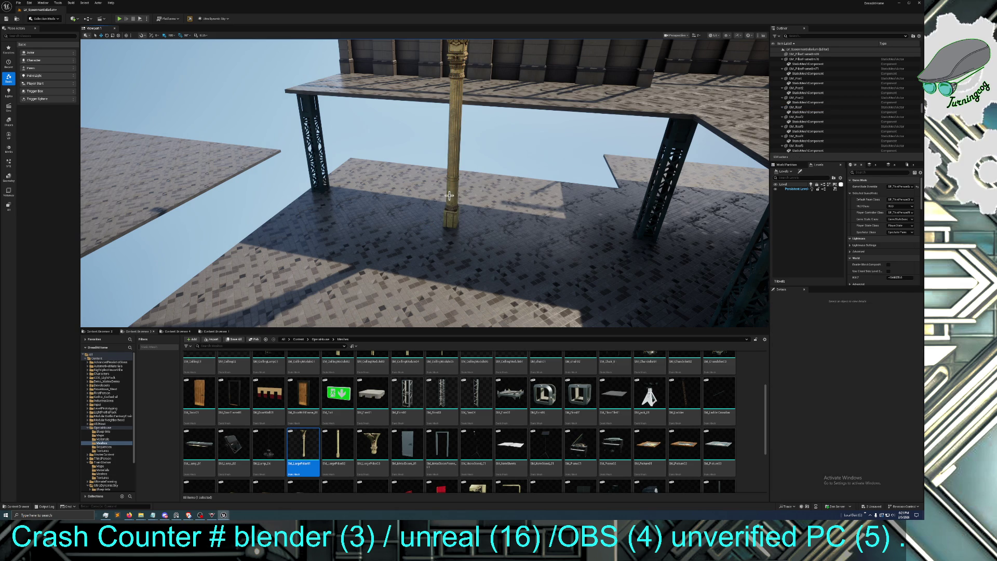
Move another gold pillar copy over to the right side of the platform
{"action": "left_click", "coordinate": [449, 196]}
{"action": "double_click", "coordinate": [803, 117]}
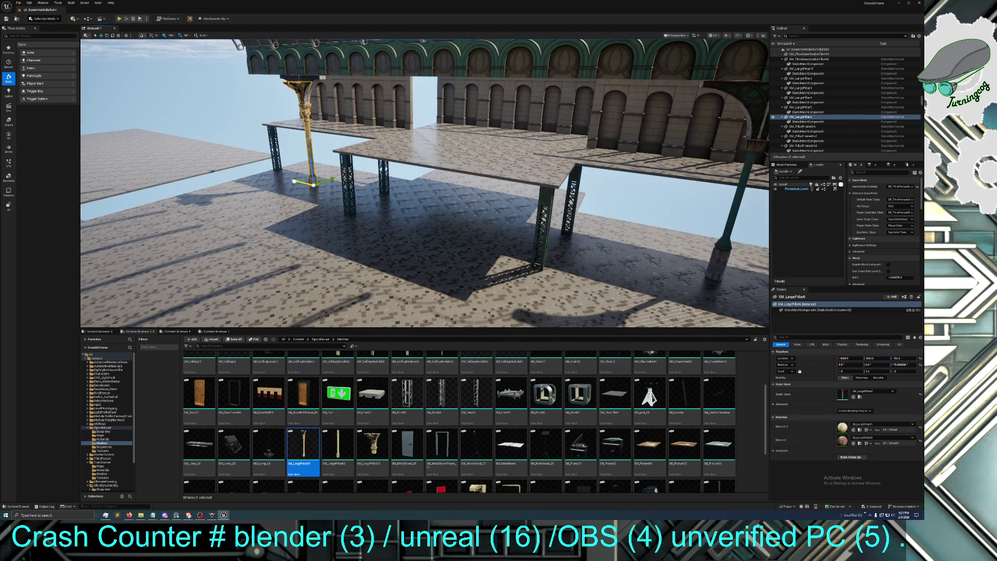
{"action": "mouse_move", "coordinate": [296, 179]}
{"action": "left_mouse_down"}
{"action": "mouse_move", "coordinate": [520, 218]}
{"action": "mouse_move", "coordinate": [635, 253]}
{"action": "left_mouse_up"}
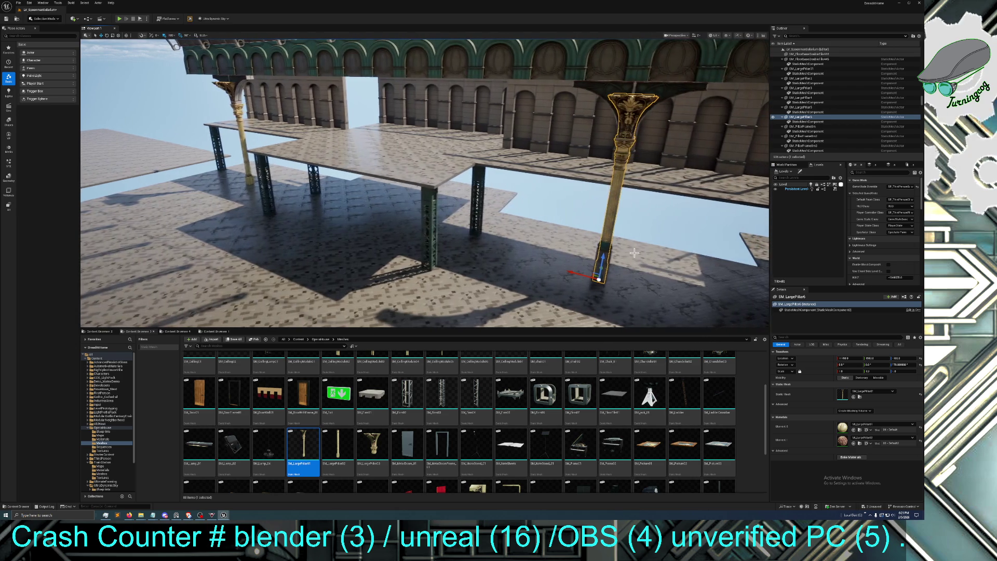
{"action": "left_click", "coordinate": [604, 247]}
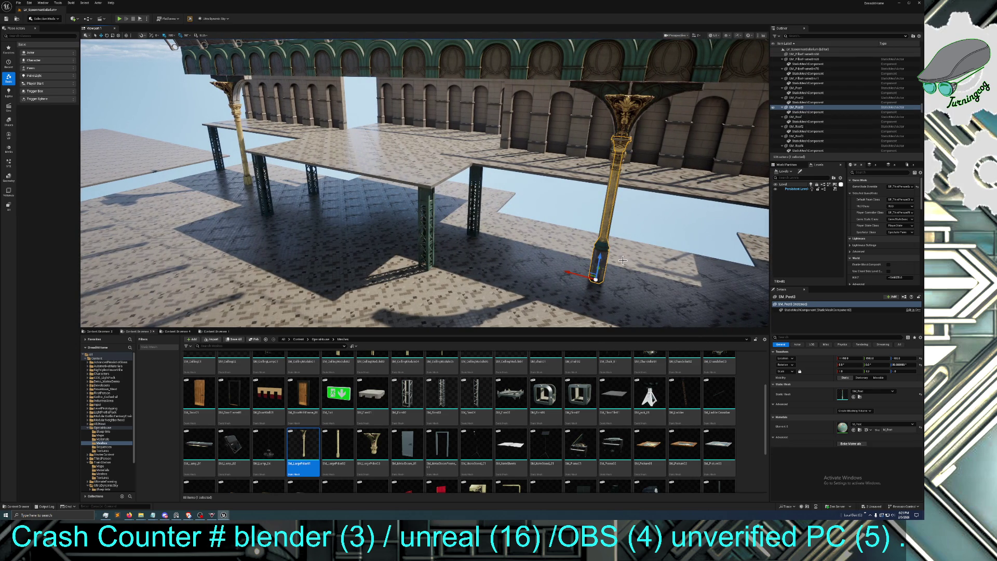
{"action": "key", "text": "Escape"}
{"action": "mouse_move", "coordinate": [611, 267]}
{"action": "left_mouse_down"}
{"action": "mouse_move", "coordinate": [489, 267]}
{"action": "mouse_move", "coordinate": [586, 246]}
{"action": "left_mouse_up"}
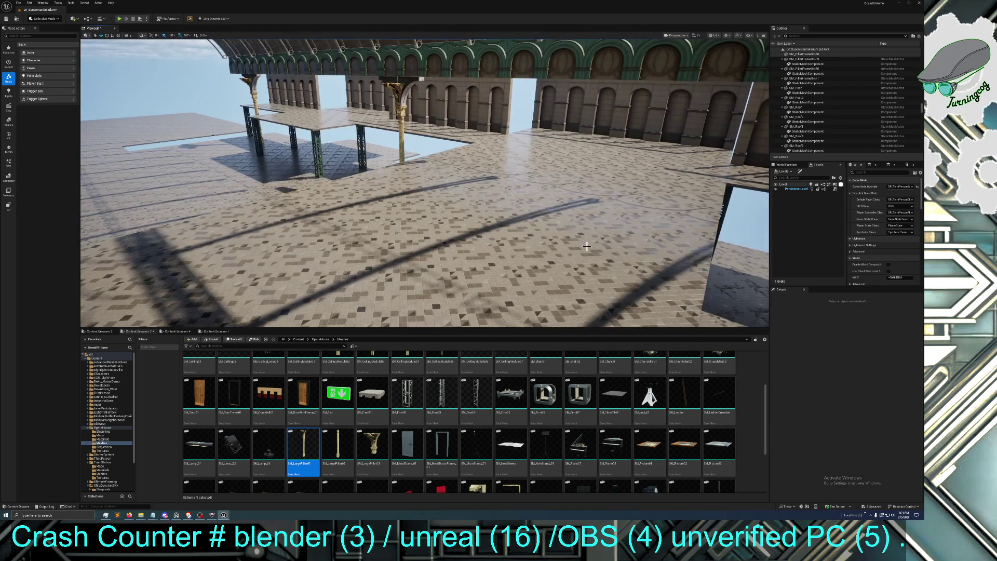
Duplicate a further gold pillar and shift the copy right under the upper level
{"action": "left_click", "coordinate": [404, 130]}
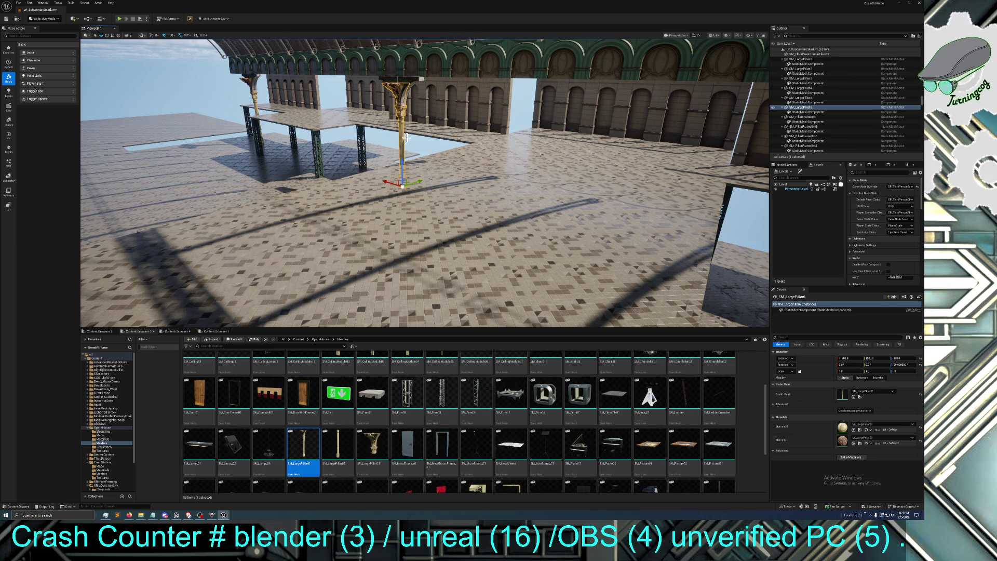
{"action": "key", "text": "ctrl+d"}
{"action": "mouse_move", "coordinate": [385, 184]}
{"action": "left_mouse_down"}
{"action": "mouse_move", "coordinate": [467, 210]}
{"action": "mouse_move", "coordinate": [468, 150]}
{"action": "mouse_move", "coordinate": [426, 262]}
{"action": "left_mouse_up"}
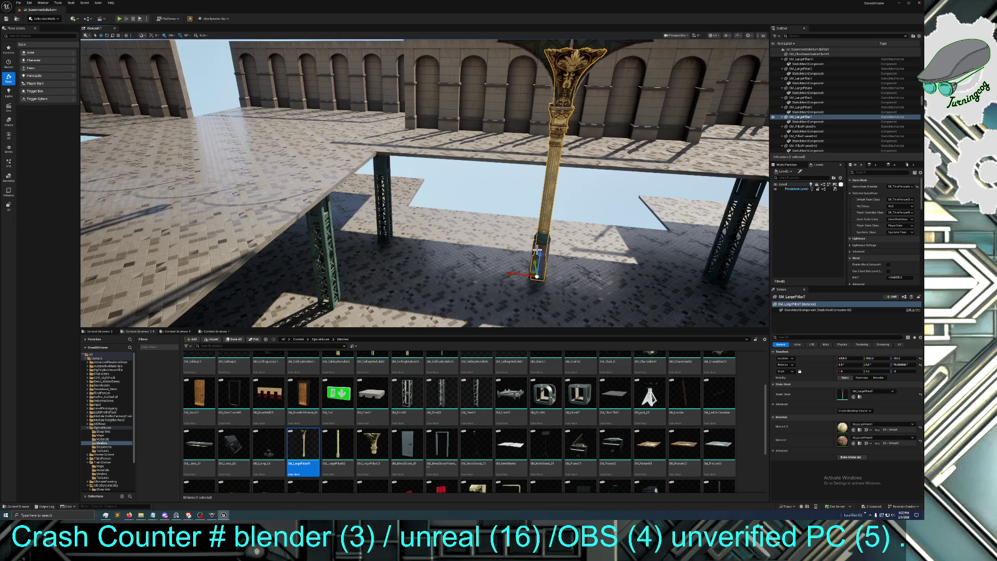
Duplicate the SM_LargePillar7 gold pillar and slide the copy far right along the platform
{"action": "key", "text": "Escape"}
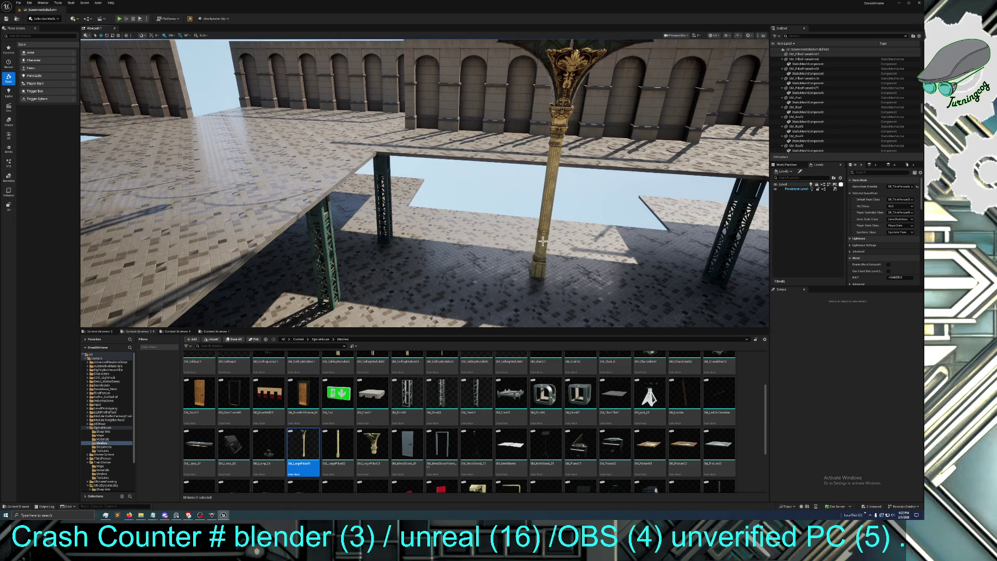
{"action": "left_click_drag", "start_coordinate": [533, 234], "coordinate": [512, 213]}
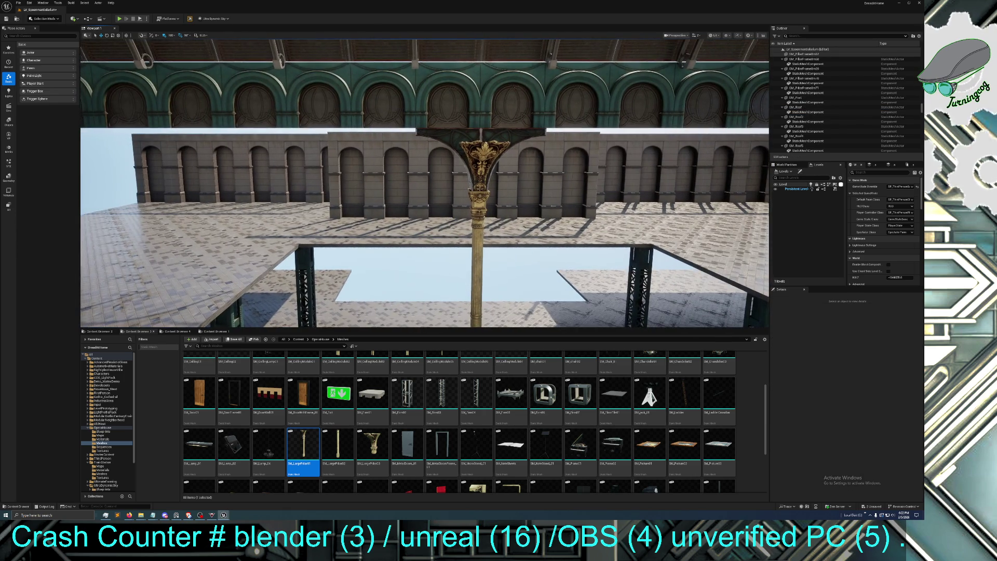
{"action": "mouse_move", "coordinate": [425, 182]}
{"action": "left_mouse_down"}
{"action": "mouse_move", "coordinate": [377, 161]}
{"action": "mouse_move", "coordinate": [384, 132]}
{"action": "left_mouse_up"}
{"action": "left_click_drag", "start_coordinate": [530, 236], "coordinate": [530, 236]}
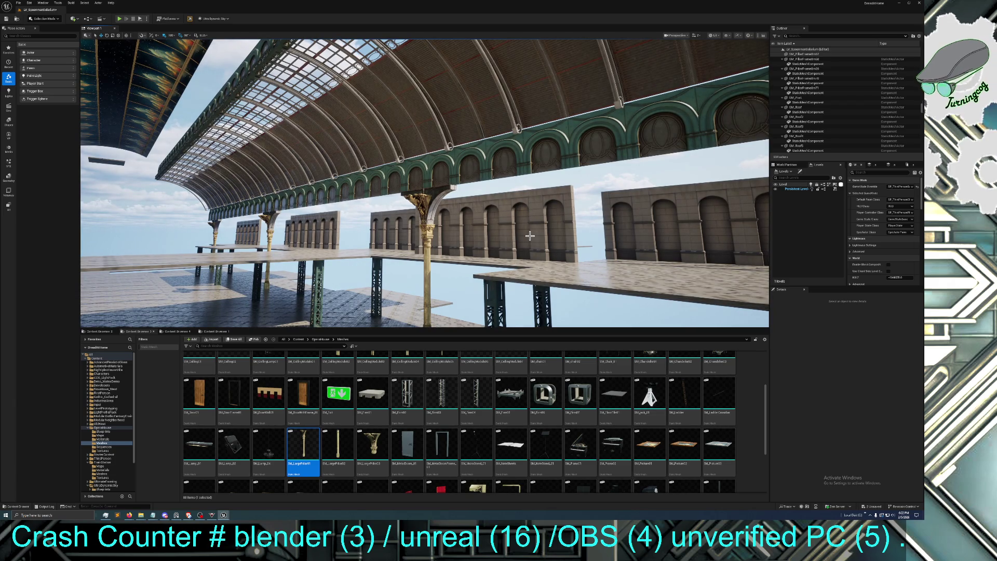
{"action": "left_click_drag", "start_coordinate": [286, 149], "coordinate": [286, 150]}
{"action": "left_click", "coordinate": [269, 126]}
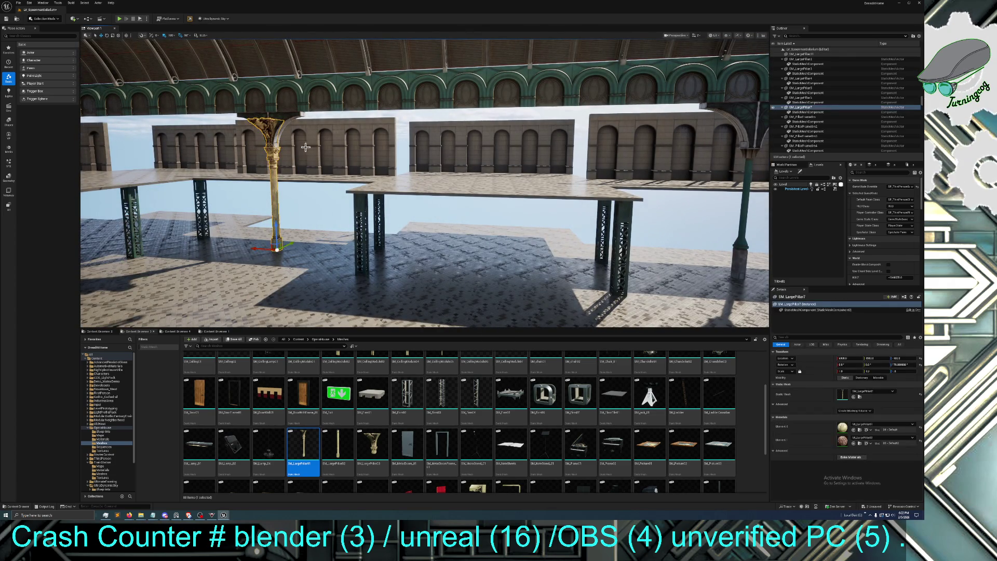
{"action": "key", "text": "ctrl+d"}
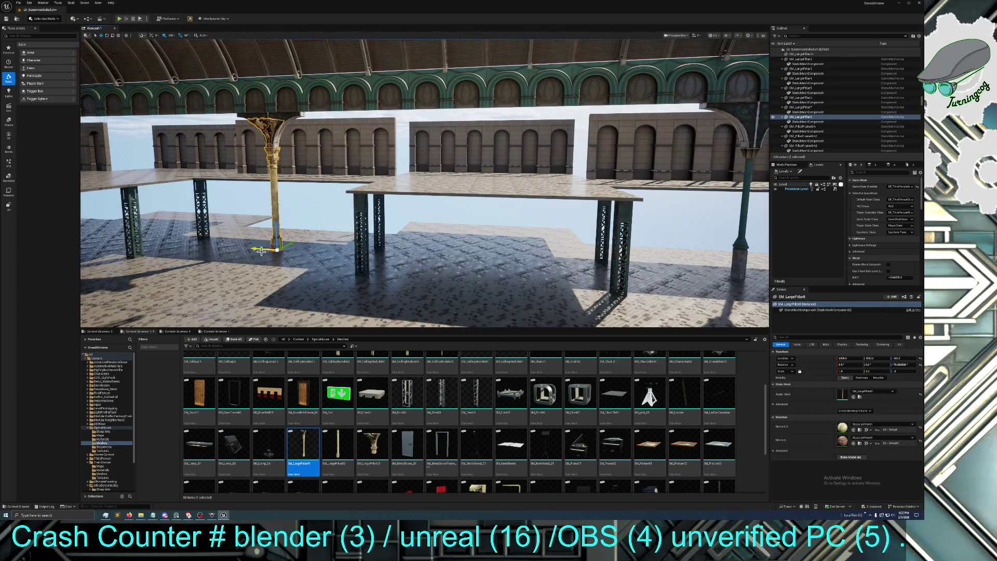
{"action": "left_click_drag", "start_coordinate": [256, 246], "coordinate": [710, 284]}
{"action": "key", "text": "Escape"}
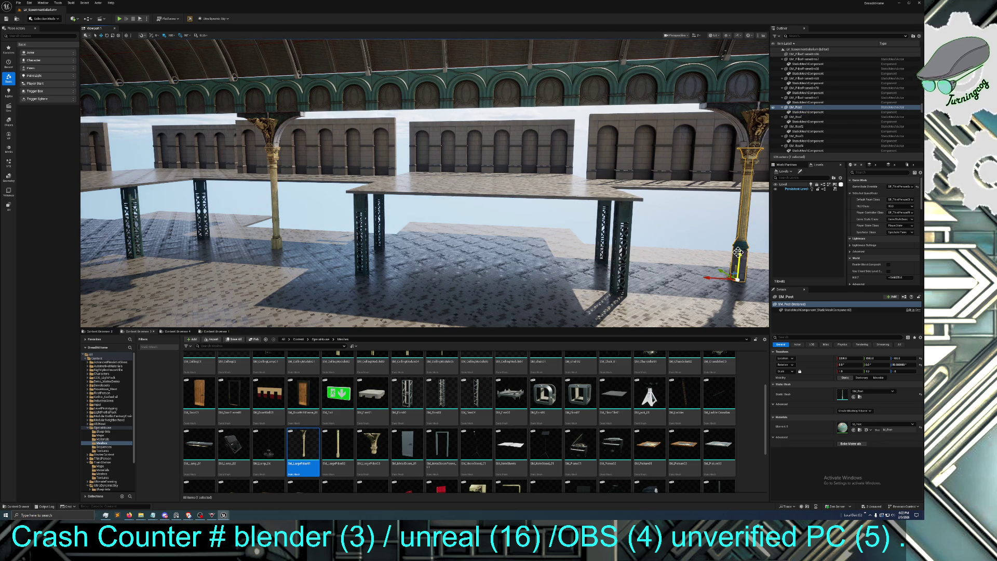
{"action": "mouse_move", "coordinate": [739, 253]}
{"action": "left_mouse_down"}
{"action": "mouse_move", "coordinate": [670, 244]}
{"action": "mouse_move", "coordinate": [719, 255]}
{"action": "left_mouse_up"}
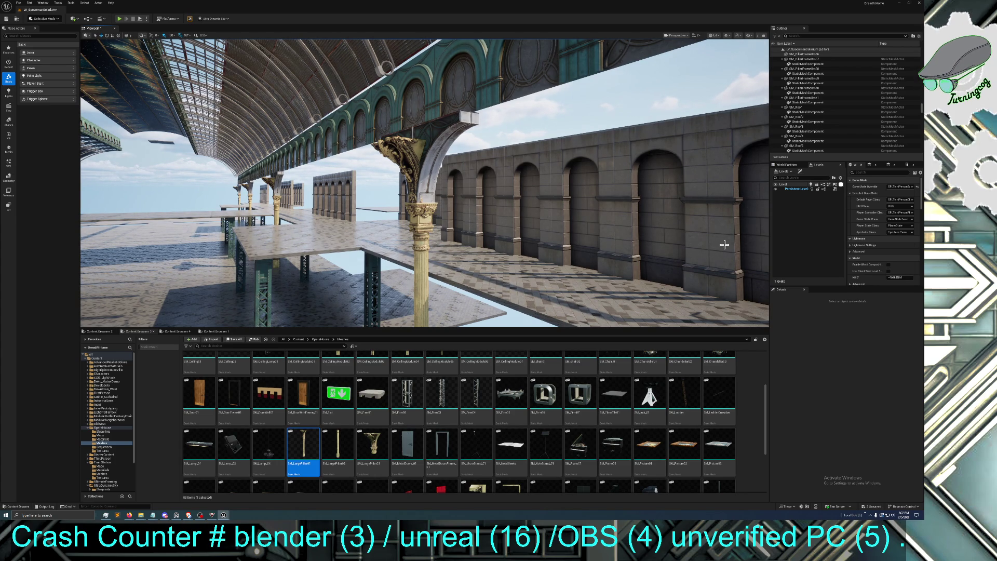
Multi-select the upper arched SM_Wall segments across the left and middle of the hall
{"action": "mouse_move", "coordinate": [510, 325]}
{"action": "left_mouse_down"}
{"action": "mouse_move", "coordinate": [467, 320]}
{"action": "mouse_move", "coordinate": [499, 312]}
{"action": "mouse_move", "coordinate": [494, 275]}
{"action": "mouse_move", "coordinate": [493, 299]}
{"action": "mouse_move", "coordinate": [480, 296]}
{"action": "mouse_move", "coordinate": [500, 221]}
{"action": "left_mouse_up"}
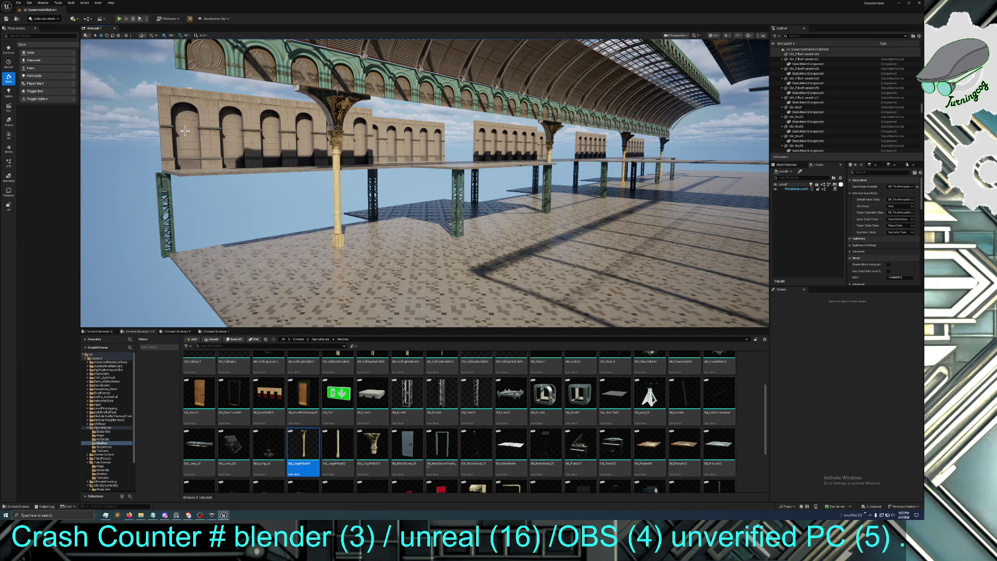
{"action": "left_click", "coordinate": [187, 127]}
{"action": "left_click", "coordinate": [242, 130], "text": "ctrl"}
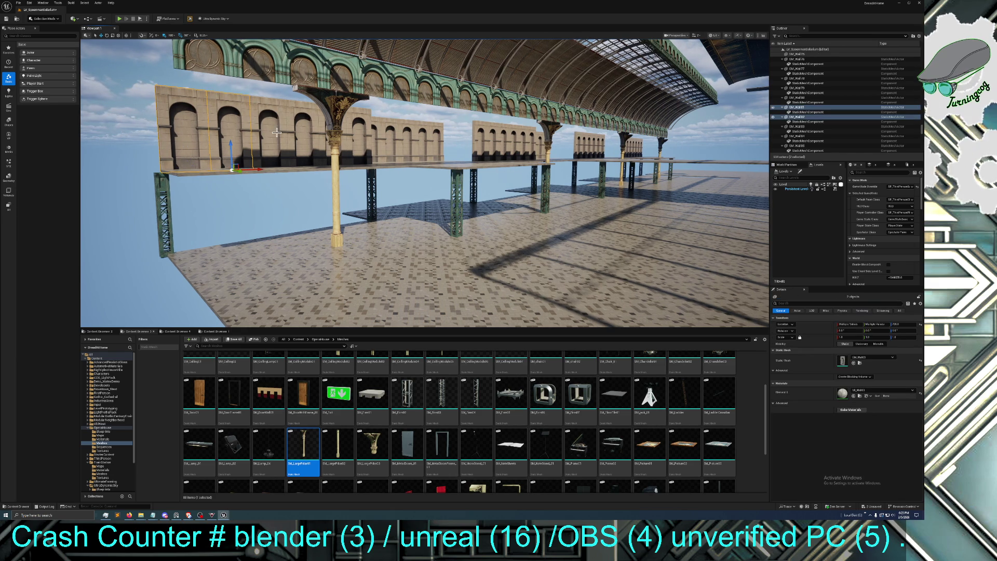
{"action": "left_click", "coordinate": [273, 132], "text": "ctrl"}
{"action": "left_click", "coordinate": [302, 134], "text": "ctrl"}
{"action": "left_click", "coordinate": [322, 140], "text": "ctrl"}
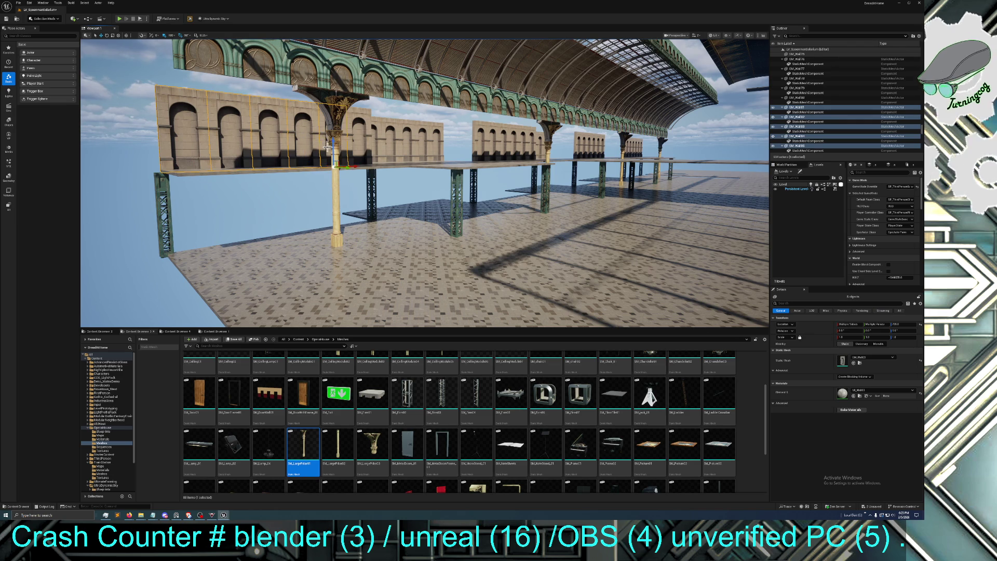
{"action": "left_click", "coordinate": [371, 155], "text": "ctrl"}
{"action": "left_click", "coordinate": [385, 155], "text": "ctrl"}
{"action": "left_click", "coordinate": [408, 156], "text": "ctrl"}
{"action": "left_click", "coordinate": [442, 157], "text": "ctrl"}
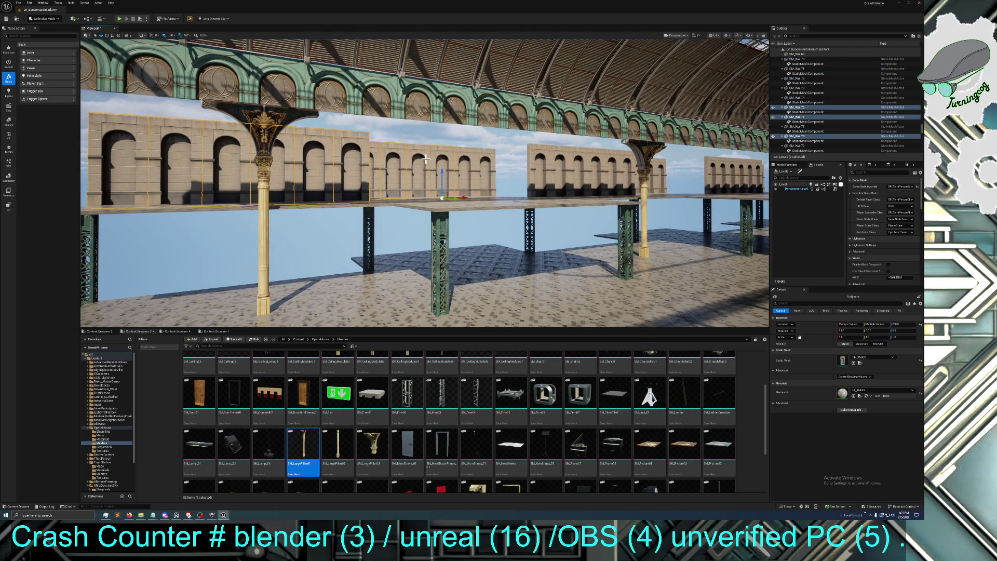
{"action": "left_click", "coordinate": [450, 159], "text": "ctrl"}
{"action": "left_click", "coordinate": [468, 159], "text": "ctrl"}
{"action": "left_click", "coordinate": [486, 158], "text": "ctrl"}
{"action": "left_click", "coordinate": [555, 159], "text": "ctrl"}
{"action": "left_click", "coordinate": [569, 160], "text": "ctrl"}
{"action": "left_click", "coordinate": [584, 161], "text": "ctrl"}
{"action": "left_click", "coordinate": [600, 165], "text": "ctrl"}
{"action": "left_click", "coordinate": [617, 172], "text": "ctrl"}
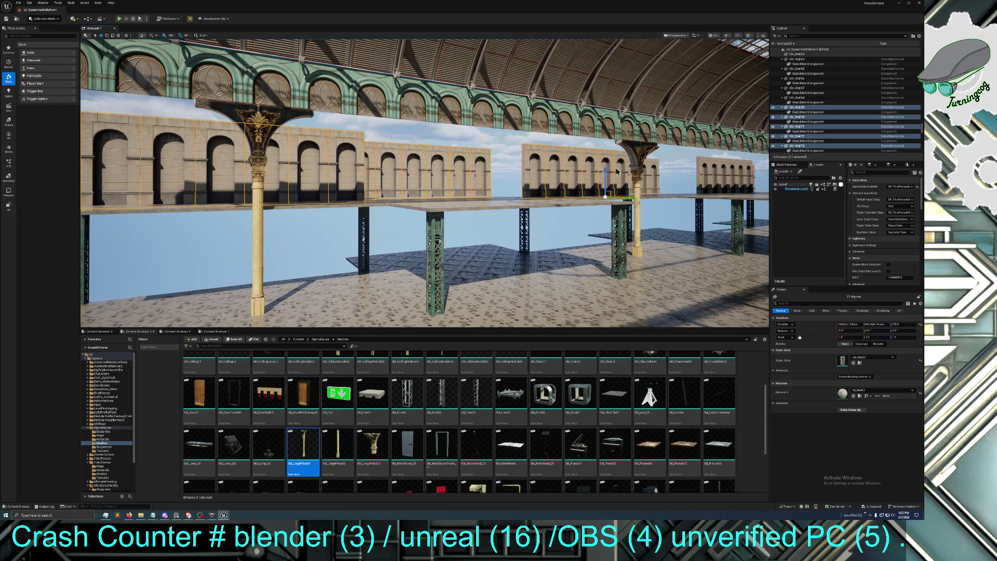
{"action": "left_click", "coordinate": [617, 172], "text": "ctrl"}
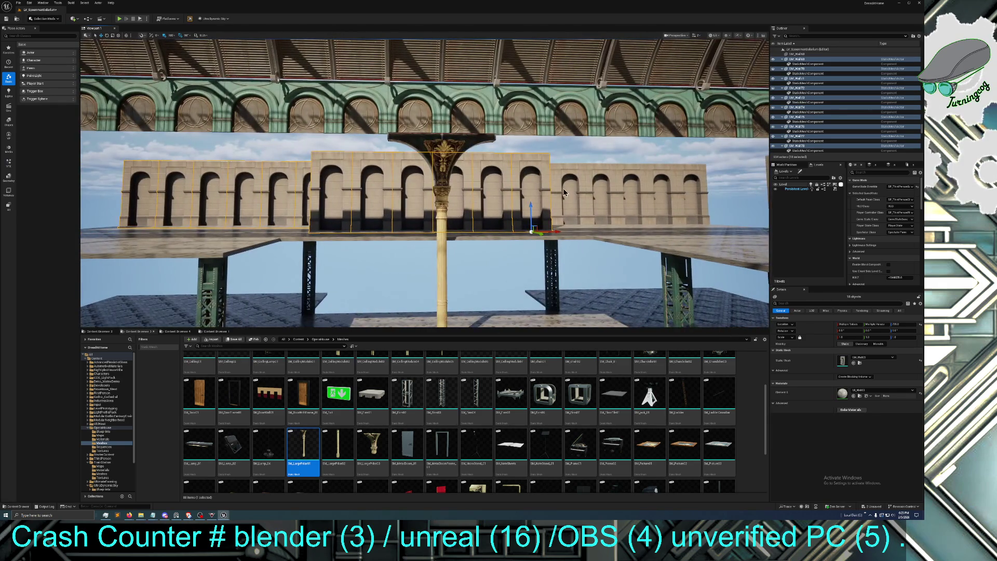
{"action": "left_click", "coordinate": [569, 190], "text": "ctrl"}
{"action": "left_click", "coordinate": [603, 187], "text": "ctrl"}
{"action": "left_click", "coordinate": [636, 187], "text": "ctrl"}
{"action": "left_click", "coordinate": [662, 187], "text": "ctrl"}
Add the remaining right-hand walls to the selection and Alt-drag copies down a level
{"action": "mouse_move", "coordinate": [662, 187]}
{"action": "left_mouse_down"}
{"action": "mouse_move", "coordinate": [588, 186]}
{"action": "mouse_move", "coordinate": [571, 206]}
{"action": "left_mouse_up"}
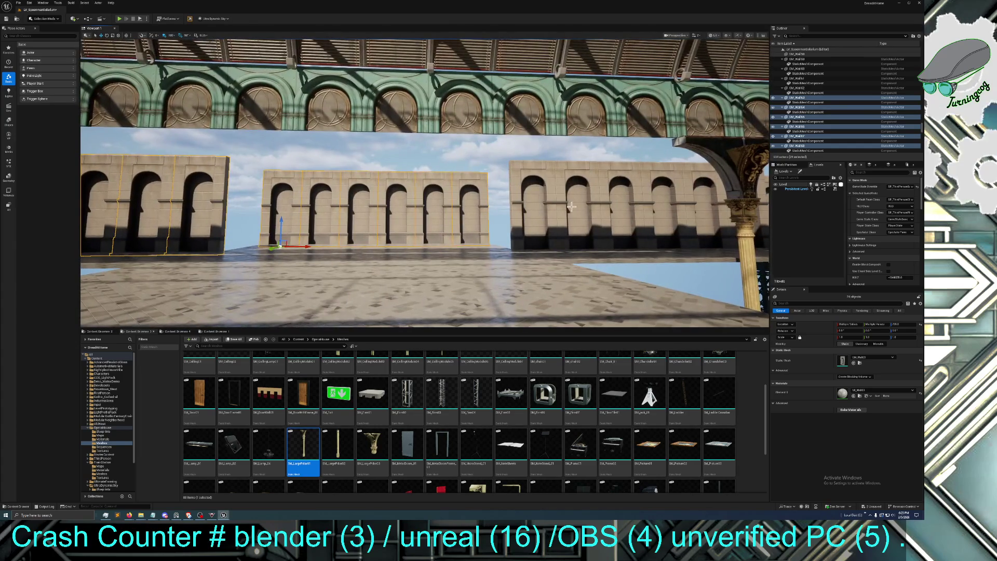
{"action": "left_click", "coordinate": [572, 206], "text": "ctrl"}
{"action": "left_click", "coordinate": [591, 198], "text": "ctrl"}
{"action": "left_click", "coordinate": [649, 205], "text": "ctrl"}
{"action": "left_click", "coordinate": [627, 210], "text": "ctrl"}
{"action": "left_click_drag", "start_coordinate": [696, 212], "coordinate": [528, 204]}
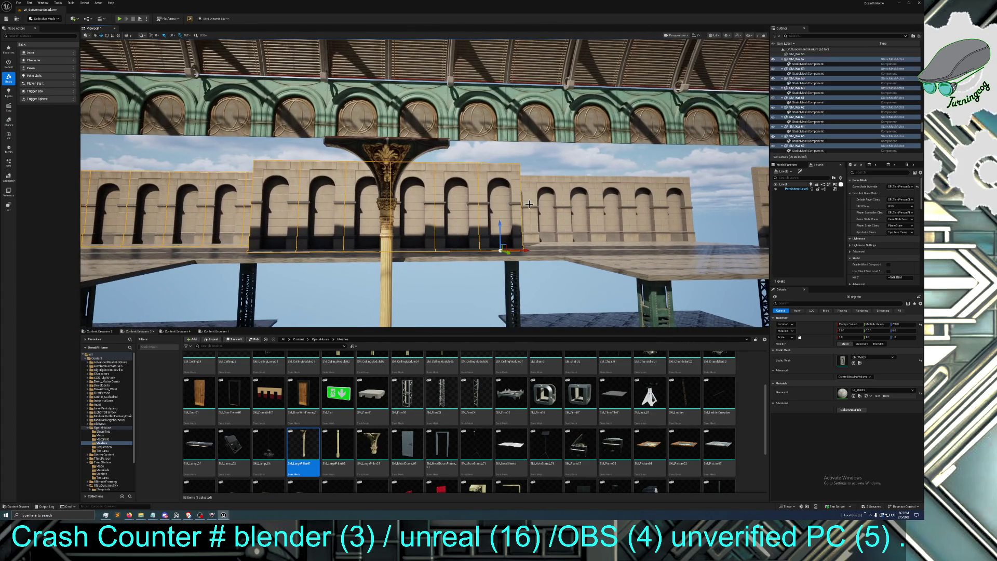
{"action": "left_click", "coordinate": [562, 212], "text": "ctrl"}
{"action": "left_click", "coordinate": [541, 210], "text": "ctrl"}
{"action": "left_click", "coordinate": [571, 209], "text": "ctrl"}
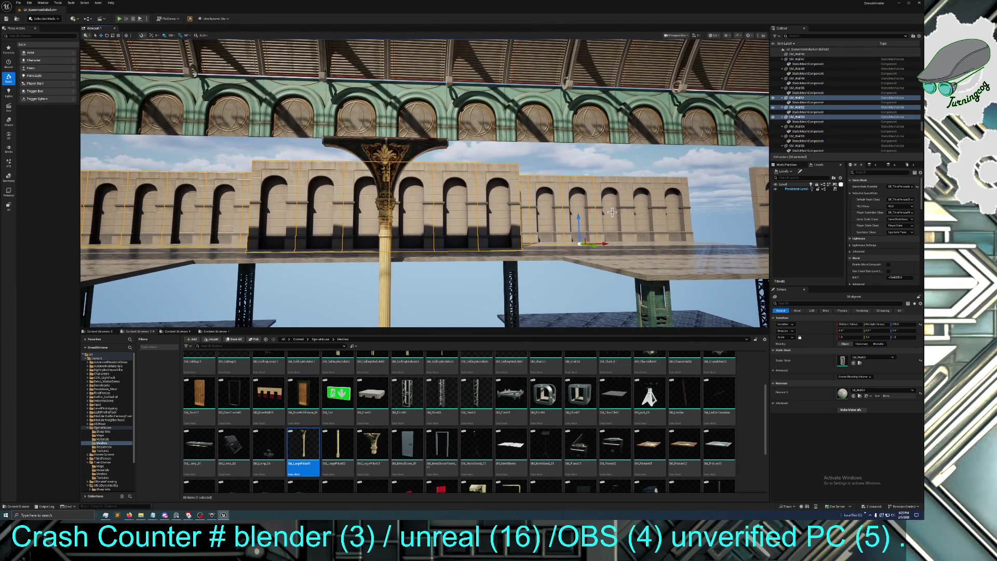
{"action": "left_click", "coordinate": [607, 211], "text": "ctrl"}
{"action": "left_click", "coordinate": [651, 214], "text": "ctrl"}
{"action": "left_click_drag", "start_coordinate": [651, 214], "coordinate": [623, 211]}
{"action": "left_click", "coordinate": [569, 210], "text": "ctrl"}
{"action": "left_click", "coordinate": [650, 211], "text": "ctrl"}
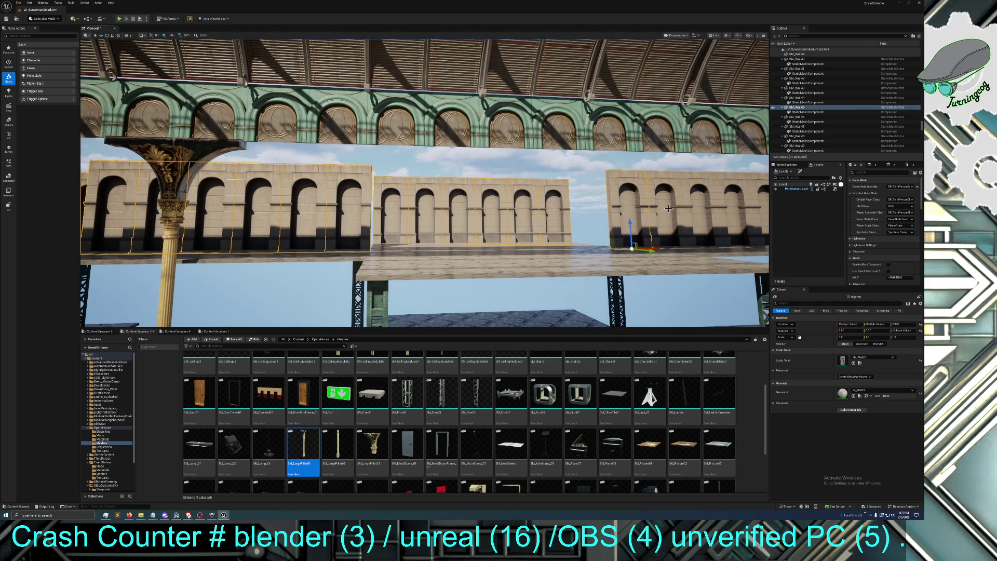
{"action": "left_click", "coordinate": [686, 212], "text": "ctrl"}
{"action": "left_click", "coordinate": [722, 213], "text": "ctrl"}
{"action": "left_click", "coordinate": [724, 214], "text": "ctrl"}
{"action": "left_click_drag", "start_coordinate": [723, 214], "coordinate": [623, 211]}
{"action": "left_click", "coordinate": [630, 216], "text": "ctrl"}
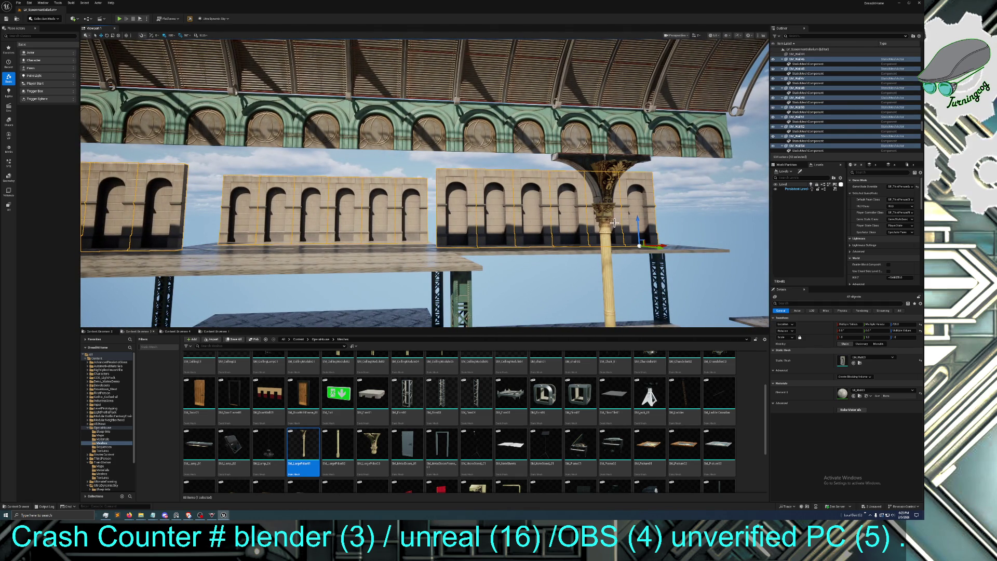
{"action": "mouse_move", "coordinate": [638, 222]}
{"action": "left_mouse_down", "text": "alt"}
{"action": "mouse_move", "coordinate": [629, 312]}
{"action": "mouse_move", "coordinate": [571, 311]}
{"action": "mouse_move", "coordinate": [572, 280]}
{"action": "mouse_move", "coordinate": [551, 291]}
{"action": "mouse_move", "coordinate": [569, 270]}
{"action": "left_mouse_up", "text": "alt"}
{"action": "left_click_drag", "start_coordinate": [521, 307], "coordinate": [521, 308]}
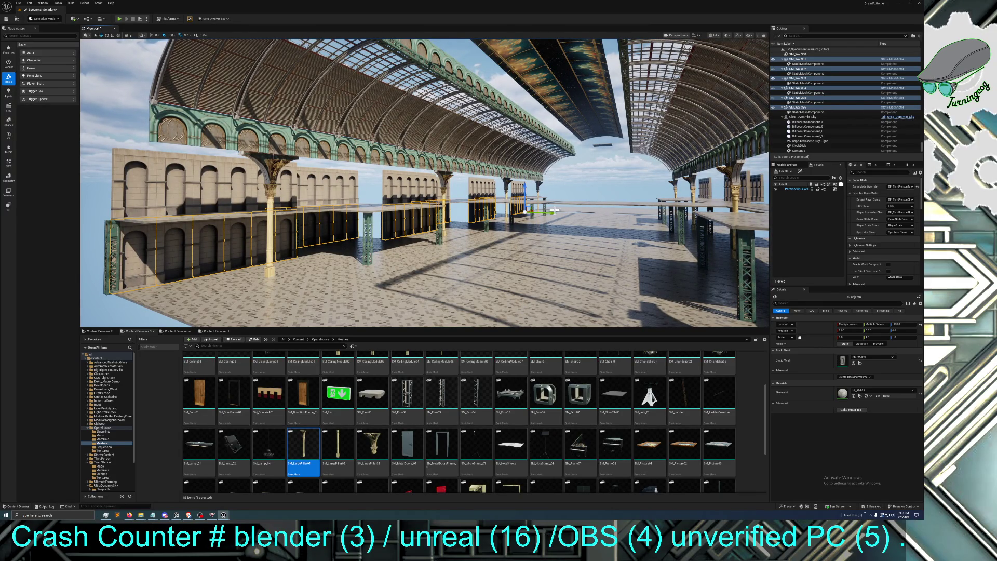
Rotate the copied arched walls 90 degrees on Z
{"action": "left_click_drag", "start_coordinate": [551, 213], "coordinate": [679, 238]}
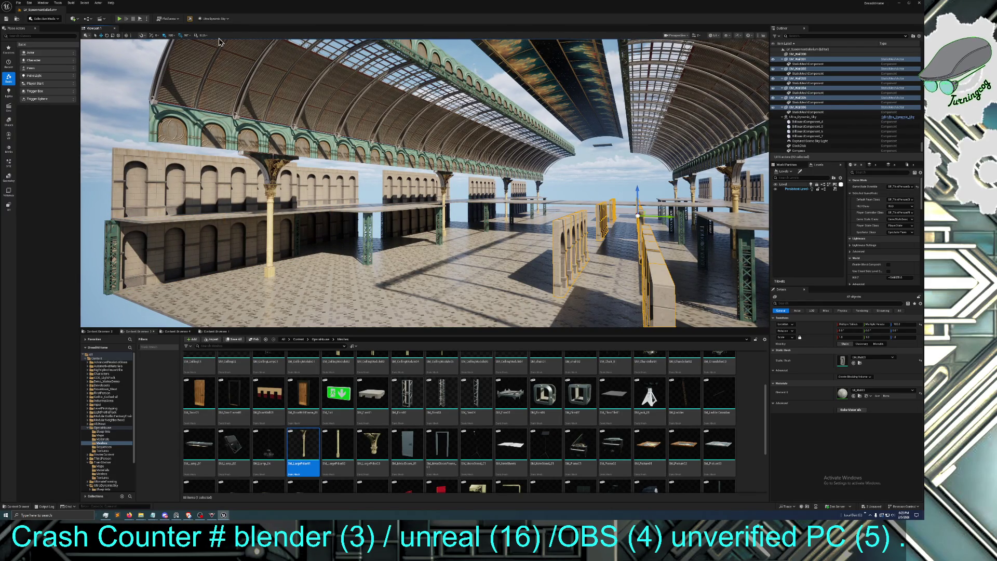
{"action": "left_click", "coordinate": [107, 36]}
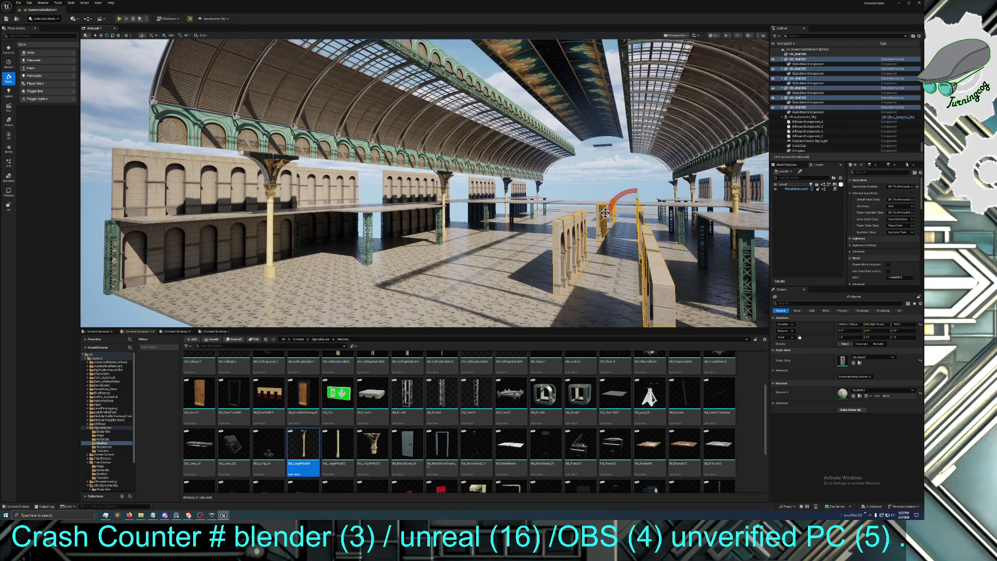
{"action": "left_click_drag", "start_coordinate": [621, 216], "coordinate": [577, 229]}
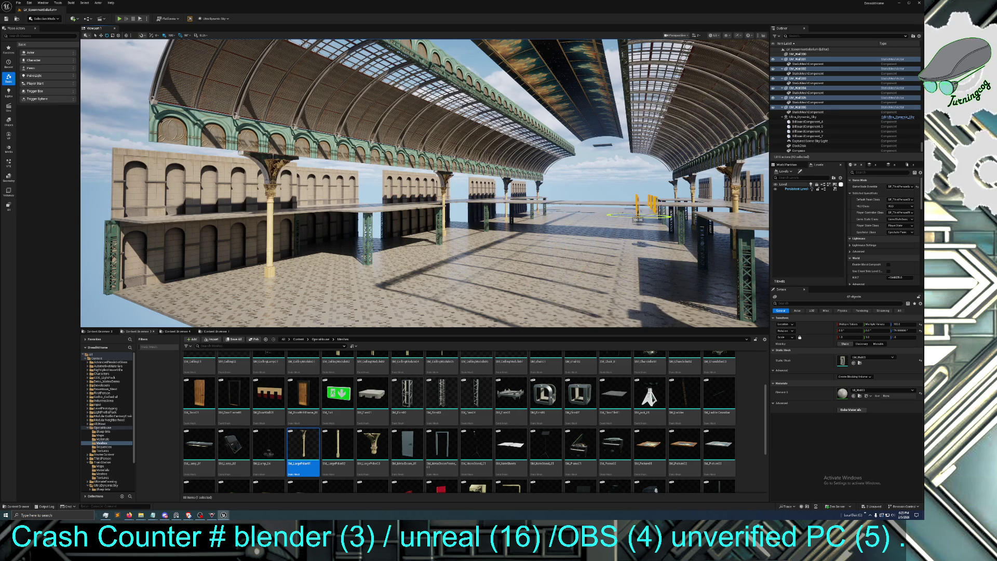
{"action": "left_click", "coordinate": [100, 34]}
Slide the rotated walls to the ledge front and lower them beneath the upper platform
{"action": "left_click_drag", "start_coordinate": [323, 155], "coordinate": [323, 156]}
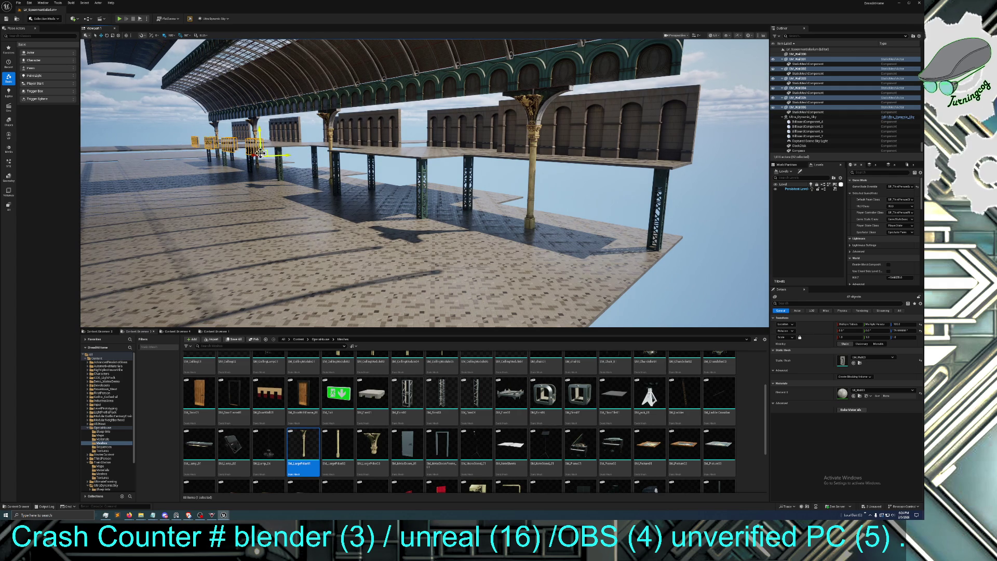
{"action": "left_click_drag", "start_coordinate": [252, 155], "coordinate": [576, 255]}
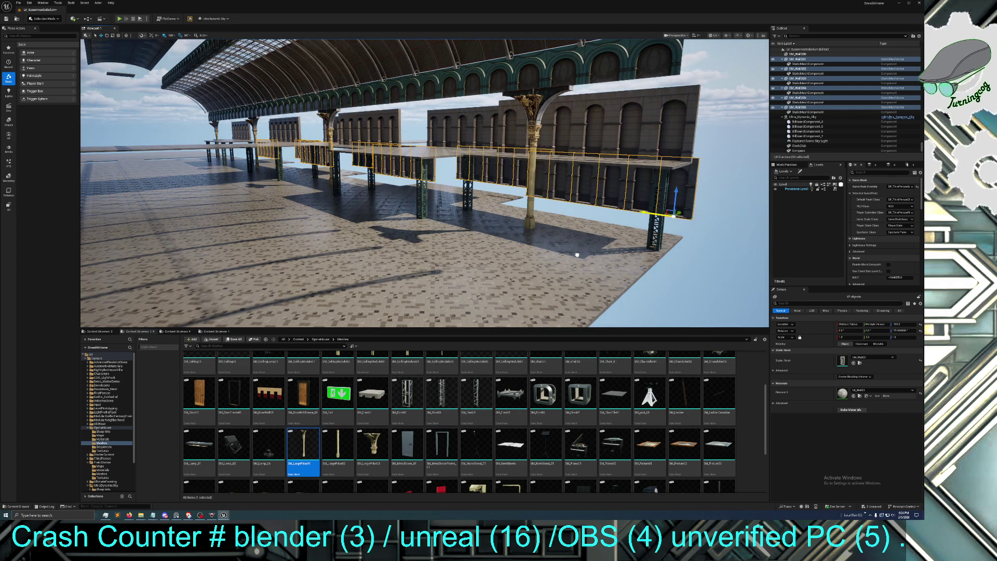
{"action": "left_click_drag", "start_coordinate": [682, 211], "coordinate": [657, 233]}
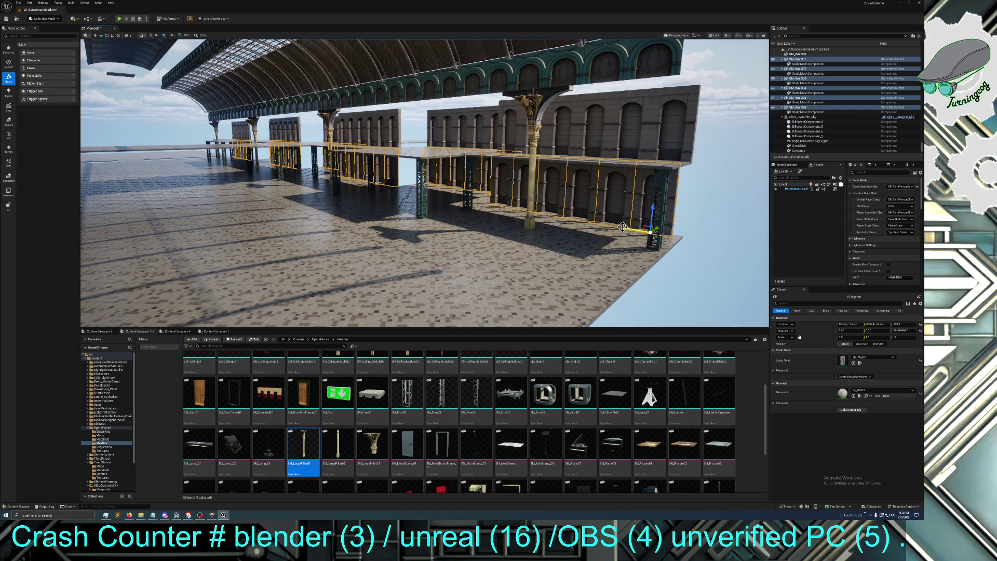
{"action": "mouse_move", "coordinate": [623, 227]}
{"action": "left_mouse_down"}
{"action": "mouse_move", "coordinate": [572, 260]}
{"action": "mouse_move", "coordinate": [467, 259]}
{"action": "left_mouse_up"}
{"action": "left_click_drag", "start_coordinate": [628, 209], "coordinate": [628, 210]}
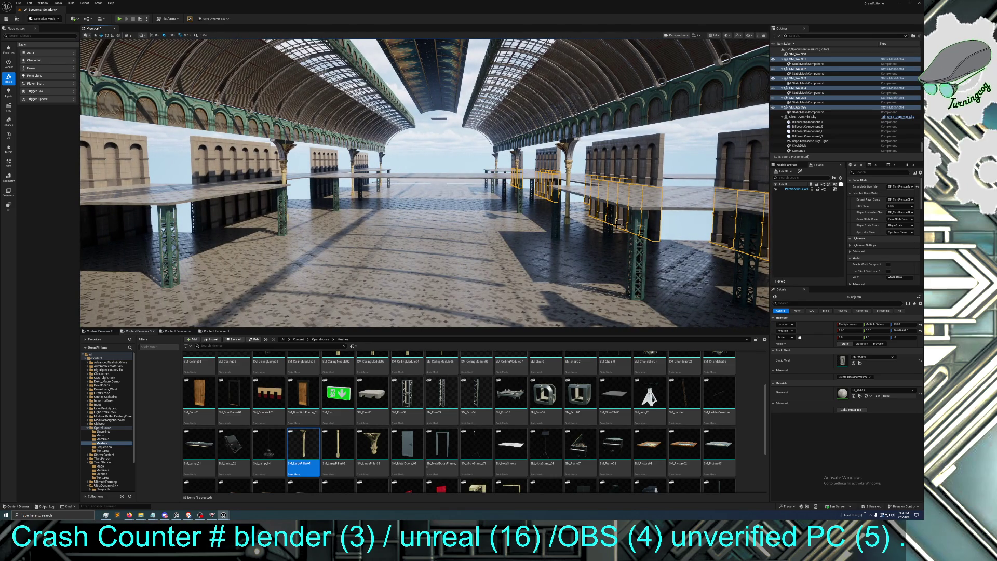
{"action": "left_click_drag", "start_coordinate": [463, 274], "coordinate": [359, 275]}
{"action": "left_click", "coordinate": [466, 240]}
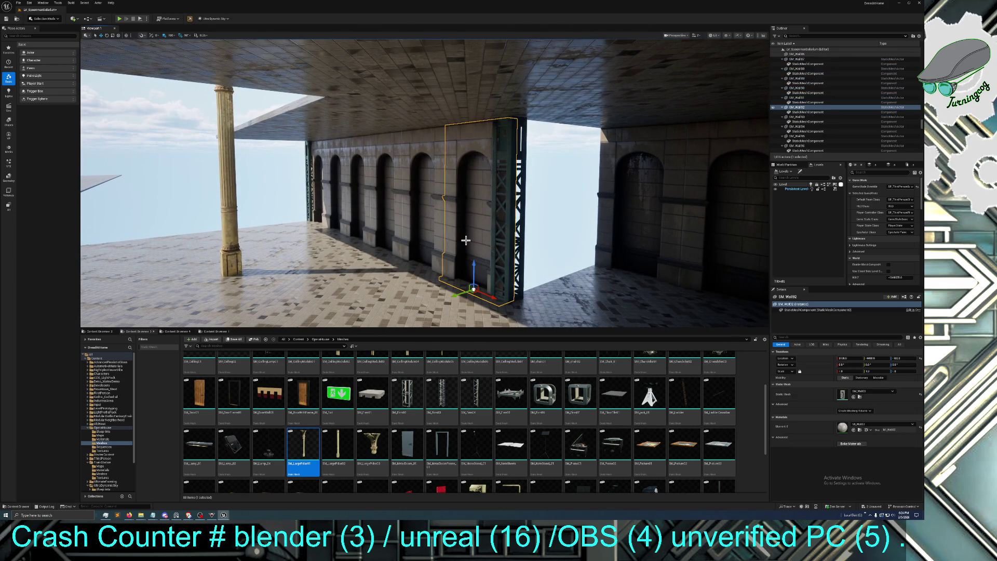
Duplicate two wall pieces into the opening and slide the section left beside the truss column
{"action": "left_click", "coordinate": [420, 235], "text": "ctrl"}
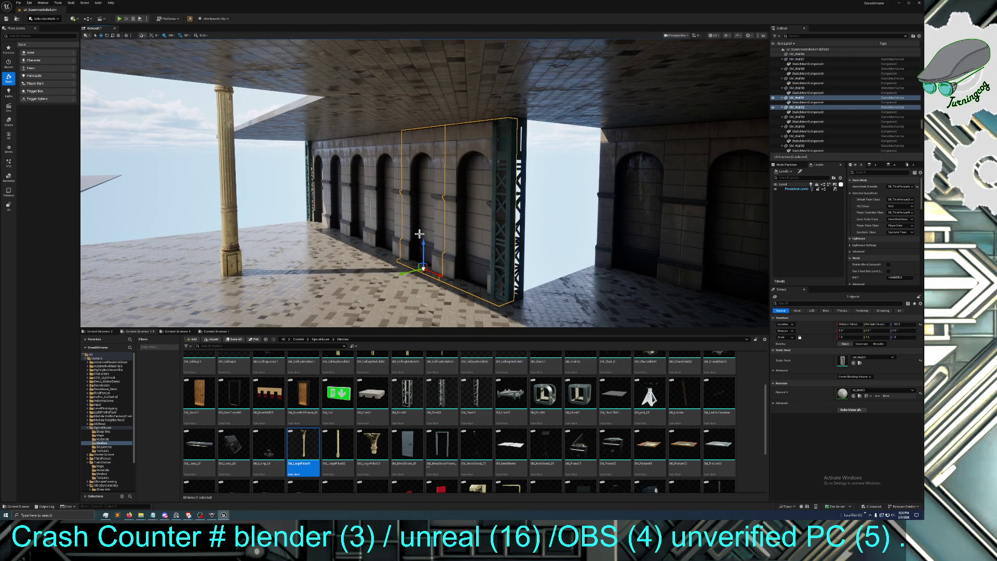
{"action": "key", "text": "ctrl+d"}
{"action": "left_click_drag", "start_coordinate": [435, 275], "coordinate": [568, 311]}
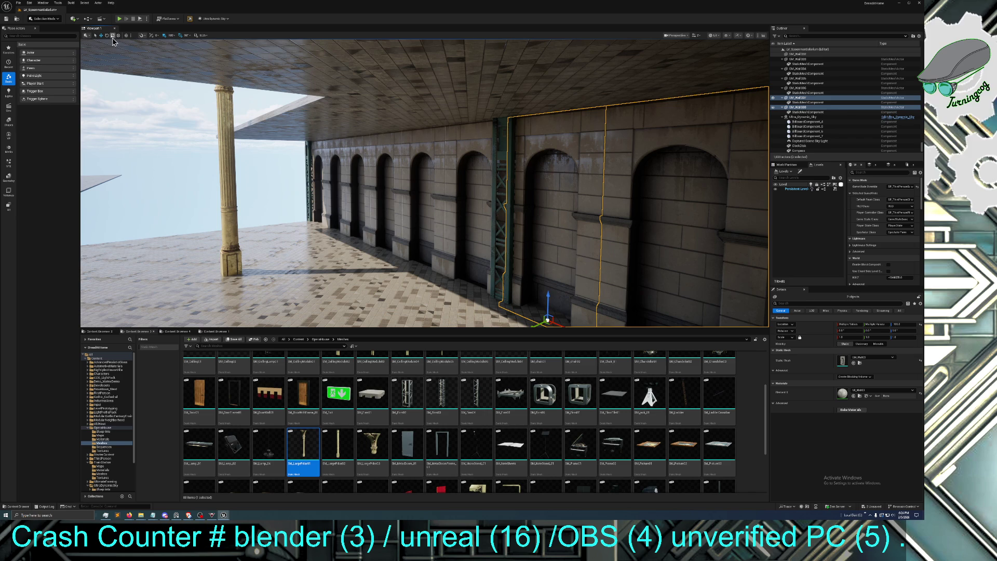
{"action": "mouse_move", "coordinate": [525, 251]}
{"action": "left_mouse_down"}
{"action": "mouse_move", "coordinate": [461, 220]}
{"action": "mouse_move", "coordinate": [374, 203]}
{"action": "left_mouse_up"}
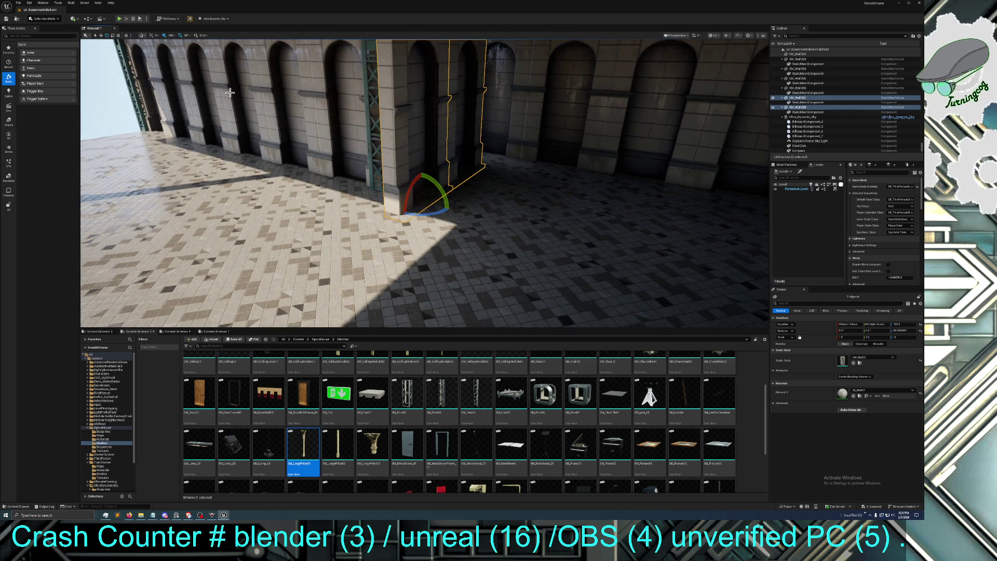
{"action": "left_click", "coordinate": [100, 35]}
{"action": "mouse_move", "coordinate": [440, 208]}
{"action": "left_mouse_down"}
{"action": "mouse_move", "coordinate": [412, 185]}
{"action": "mouse_move", "coordinate": [436, 186]}
{"action": "left_mouse_up"}
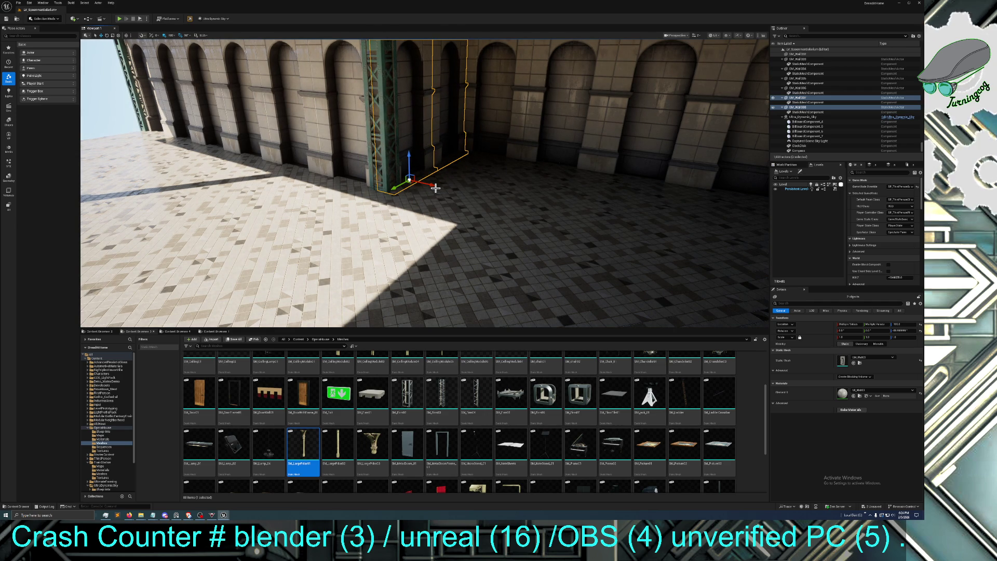
Lift a duplicate of the wall pieces up to the ceiling, then switch to the browser
{"action": "left_click_drag", "start_coordinate": [461, 252], "coordinate": [461, 252]}
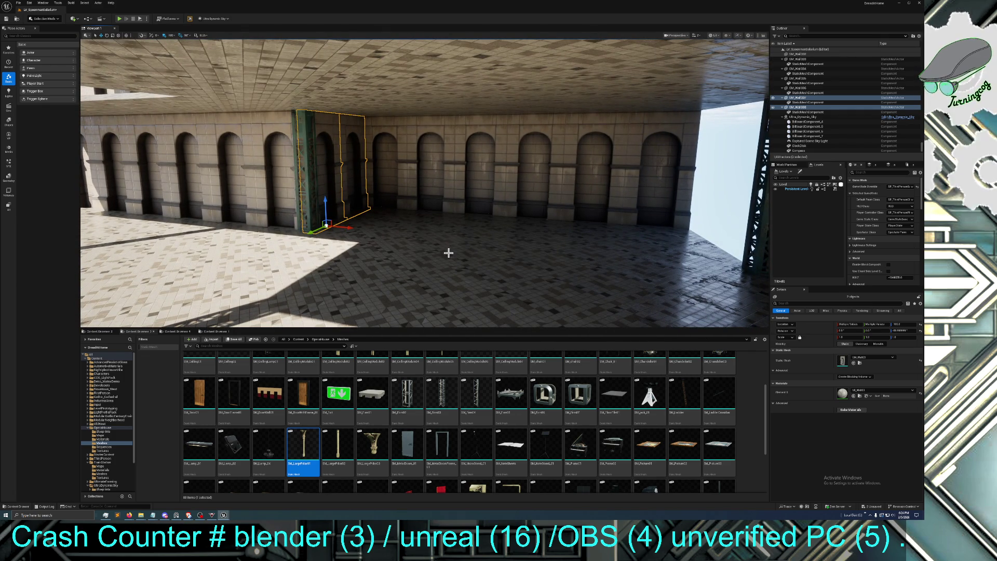
{"action": "key", "text": "ctrl+d"}
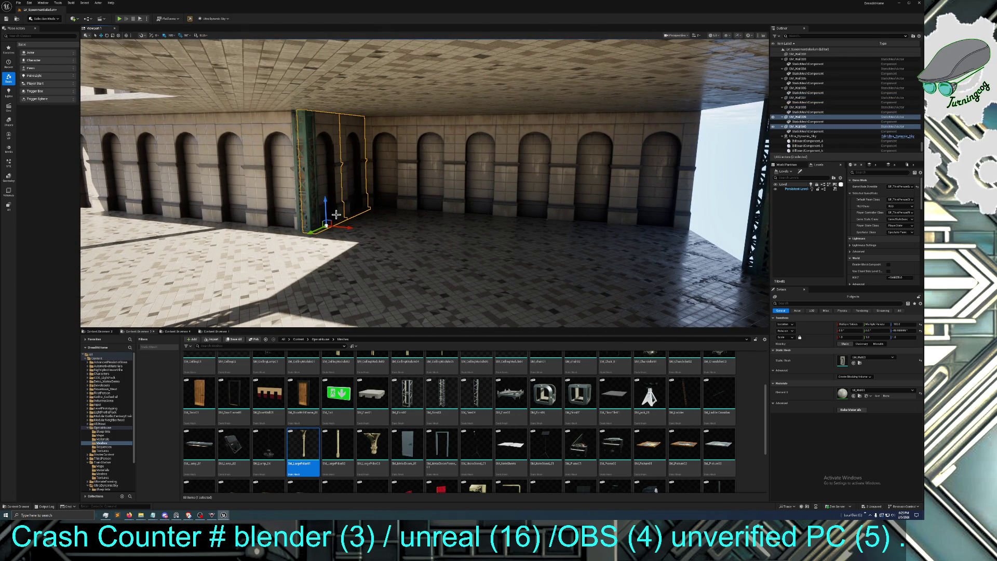
{"action": "left_click_drag", "start_coordinate": [327, 225], "coordinate": [297, 66]}
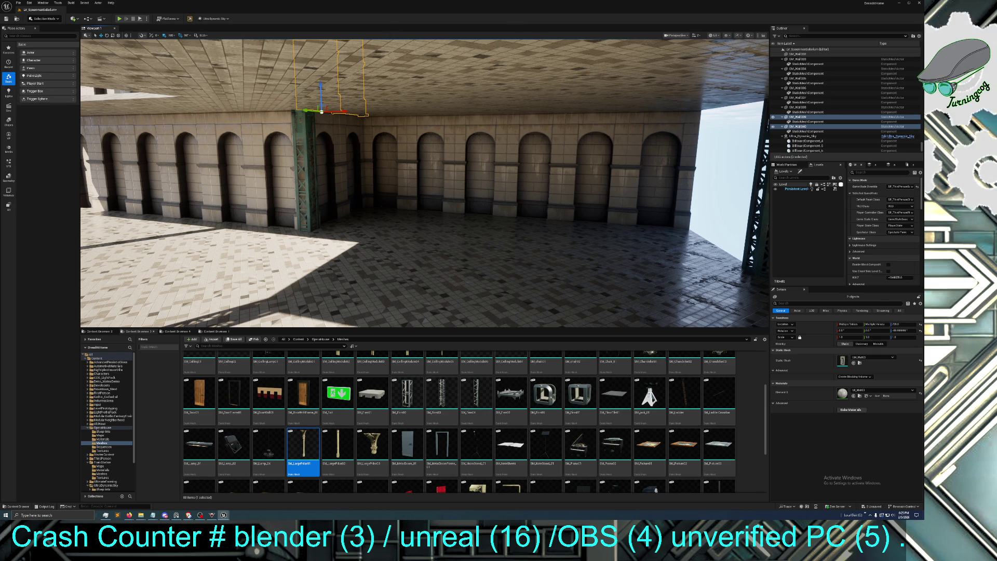
{"action": "left_click", "coordinate": [188, 515]}
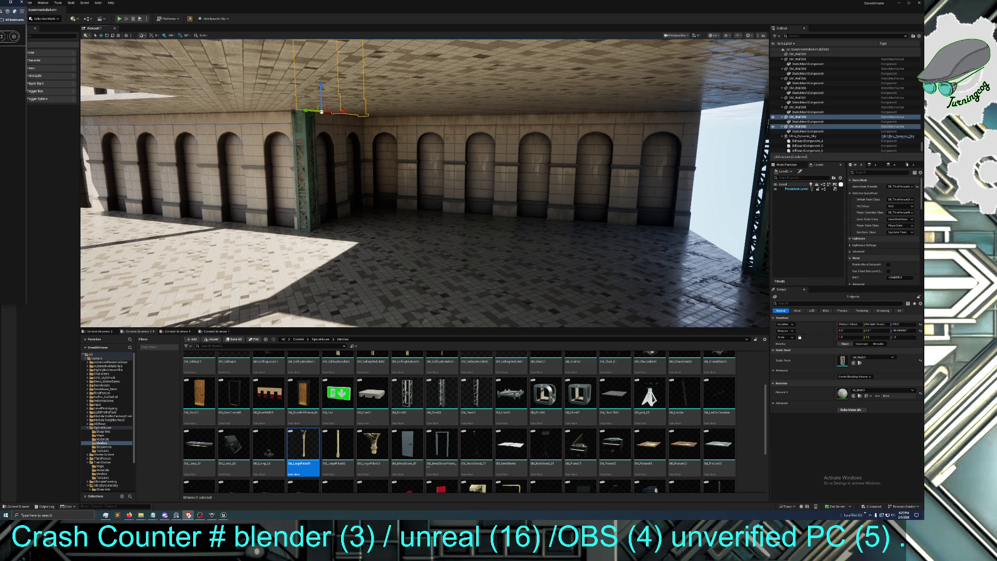
{"action": "left_click", "coordinate": [188, 514]}
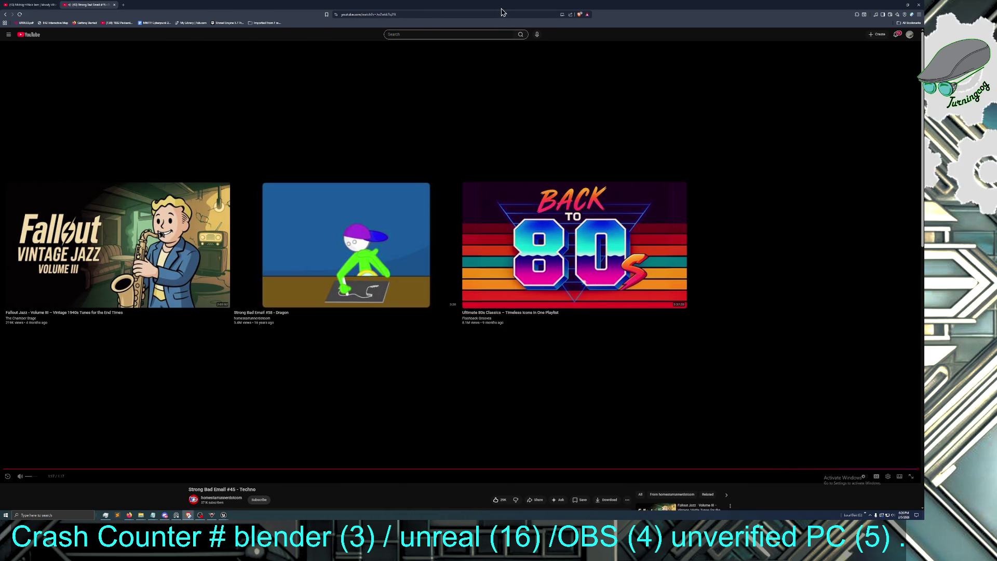
Leave the Cercle Grand Palais DJ set playing on YouTube and return to the Unreal Editor
{"action": "key", "text": "alt+Tab"}
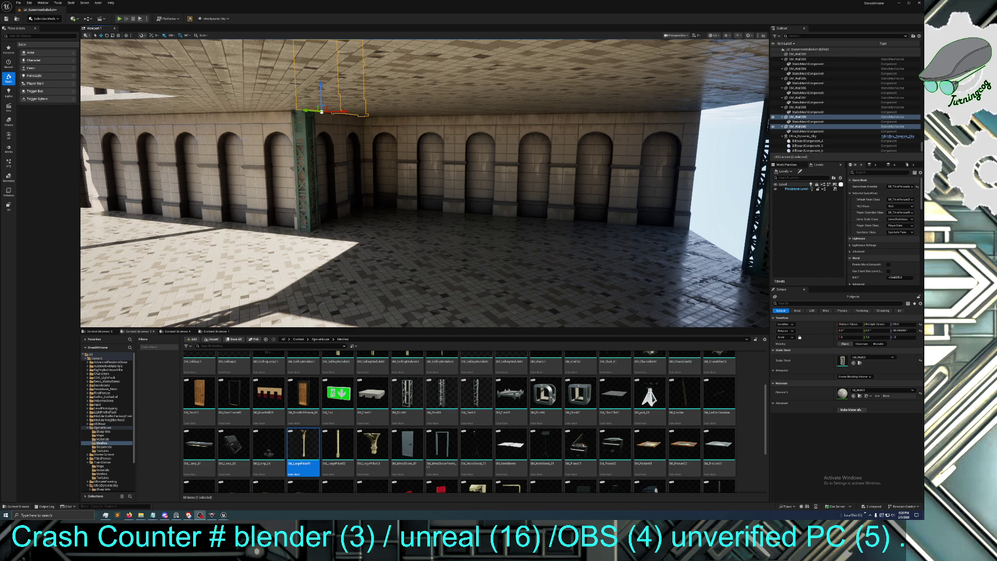
{"action": "left_click", "coordinate": [188, 516]}
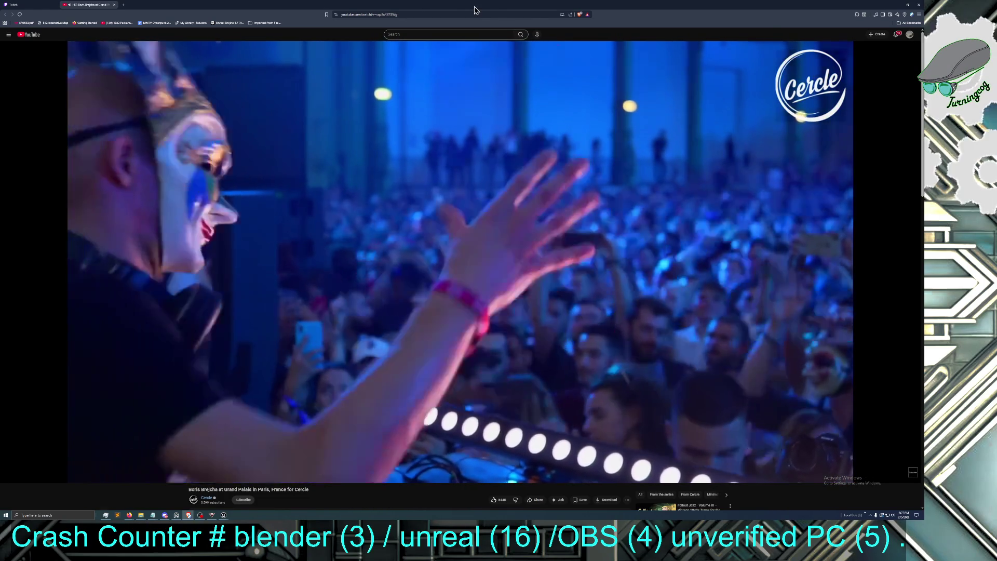
{"action": "key", "text": "alt+Tab"}
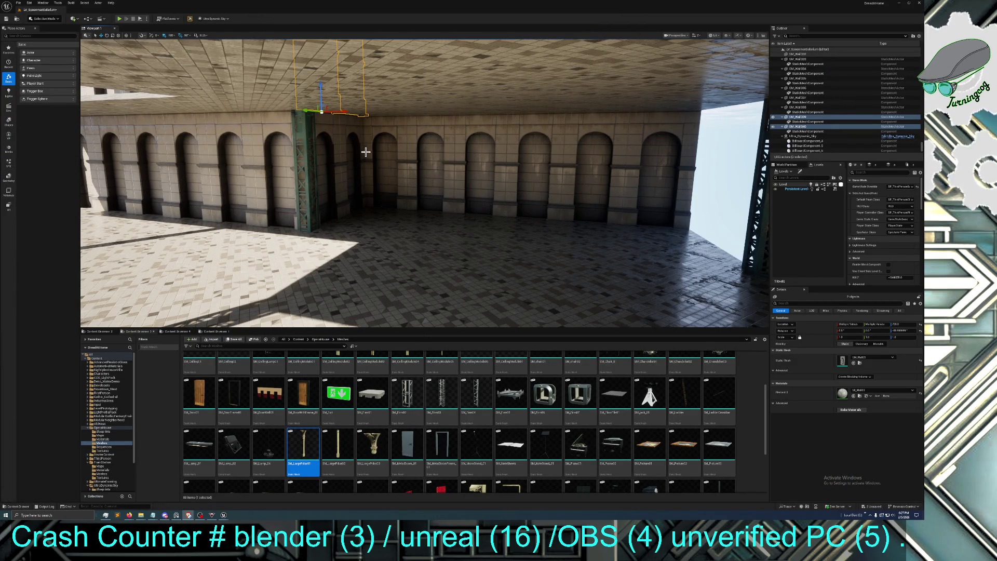
Select four arched wall pieces and pull a duplicate set along the hall
{"action": "mouse_move", "coordinate": [412, 206]}
{"action": "left_mouse_down"}
{"action": "mouse_move", "coordinate": [395, 207]}
{"action": "mouse_move", "coordinate": [406, 224]}
{"action": "mouse_move", "coordinate": [411, 187]}
{"action": "mouse_move", "coordinate": [411, 218]}
{"action": "left_mouse_up"}
{"action": "mouse_move", "coordinate": [384, 166]}
{"action": "left_mouse_down"}
{"action": "mouse_move", "coordinate": [390, 197]}
{"action": "mouse_move", "coordinate": [385, 165]}
{"action": "left_mouse_up"}
{"action": "left_click", "coordinate": [392, 163], "text": "ctrl"}
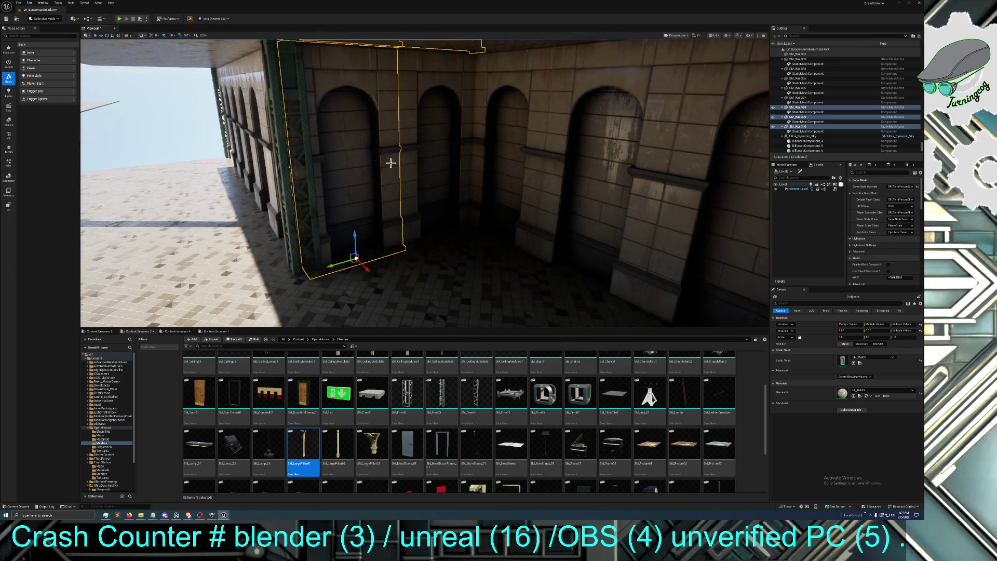
{"action": "left_click", "coordinate": [434, 161], "text": "ctrl"}
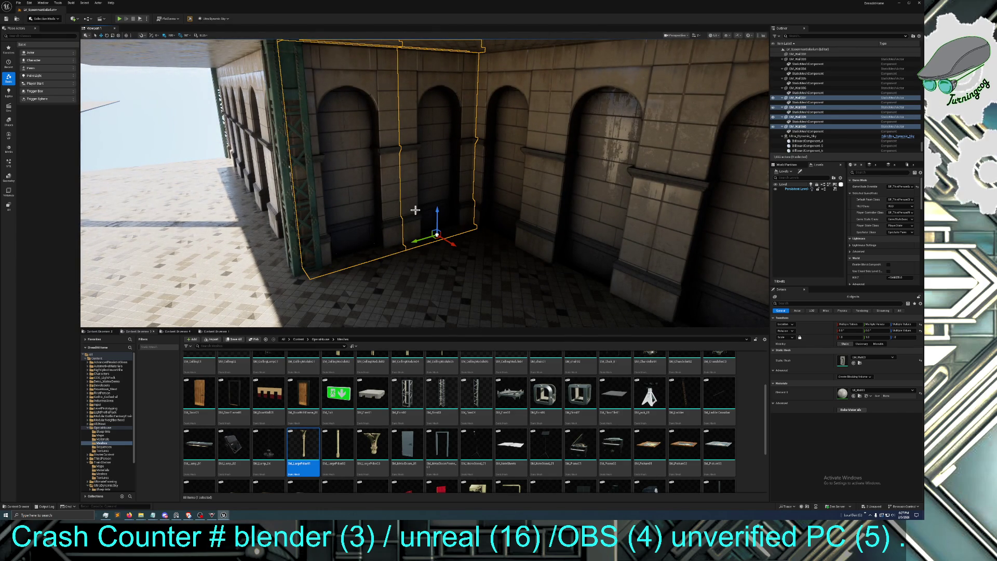
{"action": "key", "text": "ctrl+d"}
{"action": "mouse_move", "coordinate": [430, 221]}
{"action": "left_mouse_down"}
{"action": "mouse_move", "coordinate": [416, 239]}
{"action": "mouse_move", "coordinate": [395, 224]}
{"action": "mouse_move", "coordinate": [385, 208]}
{"action": "mouse_move", "coordinate": [400, 182]}
{"action": "mouse_move", "coordinate": [395, 192]}
{"action": "mouse_move", "coordinate": [675, 244]}
{"action": "mouse_move", "coordinate": [675, 207]}
{"action": "left_mouse_up"}
Duplicate the walls again and slide the copies right to fill the bright opening
{"action": "mouse_move", "coordinate": [368, 175]}
{"action": "left_mouse_down"}
{"action": "mouse_move", "coordinate": [374, 187]}
{"action": "mouse_move", "coordinate": [385, 177]}
{"action": "mouse_move", "coordinate": [368, 175]}
{"action": "mouse_move", "coordinate": [573, 208]}
{"action": "mouse_move", "coordinate": [565, 213]}
{"action": "left_mouse_up"}
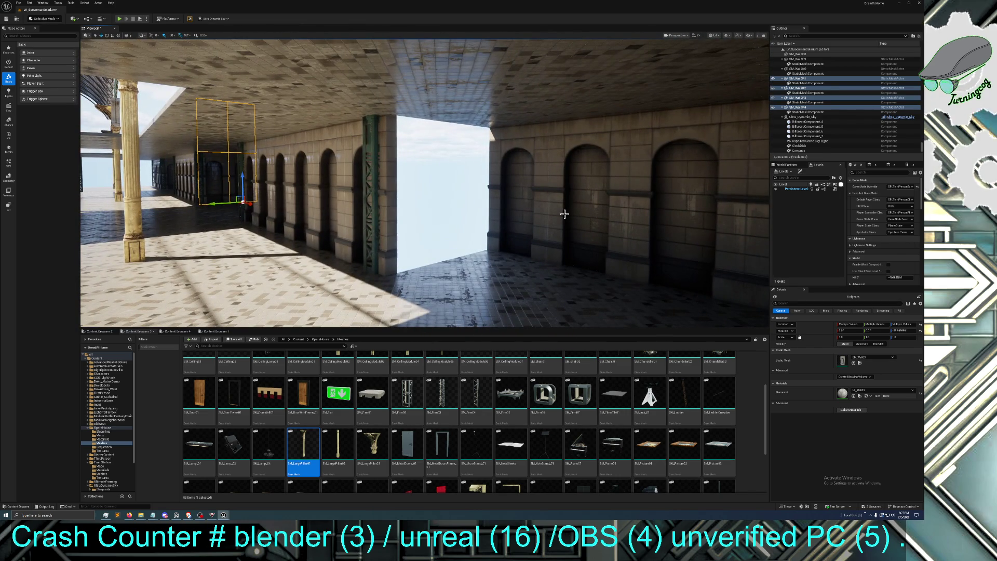
{"action": "key", "text": "ctrl+d"}
{"action": "left_click_drag", "start_coordinate": [254, 204], "coordinate": [521, 290]}
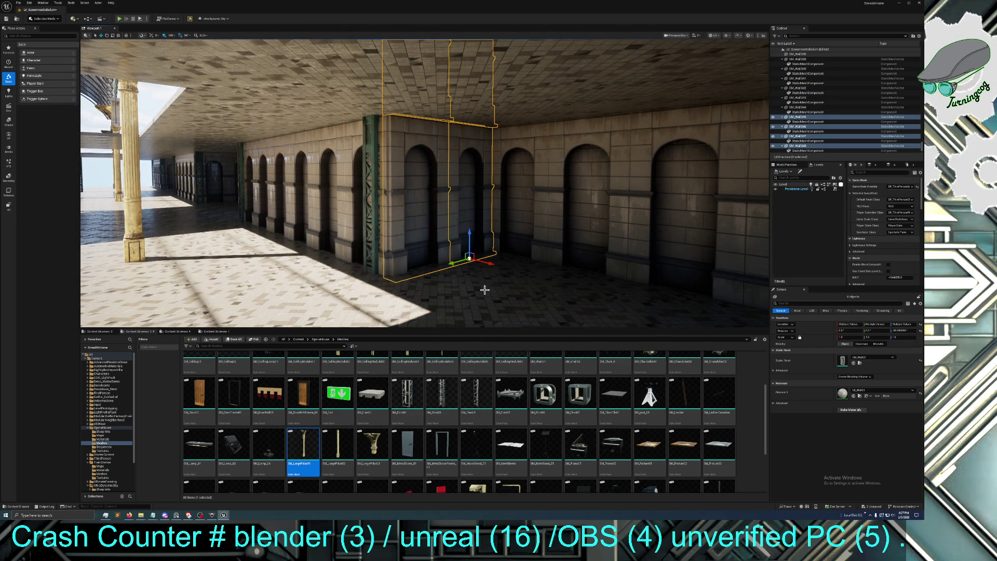
Nudge the green truss pillar right so it sits against the wall
{"action": "left_click_drag", "start_coordinate": [368, 234], "coordinate": [370, 236]}
{"action": "left_click", "coordinate": [364, 233]}
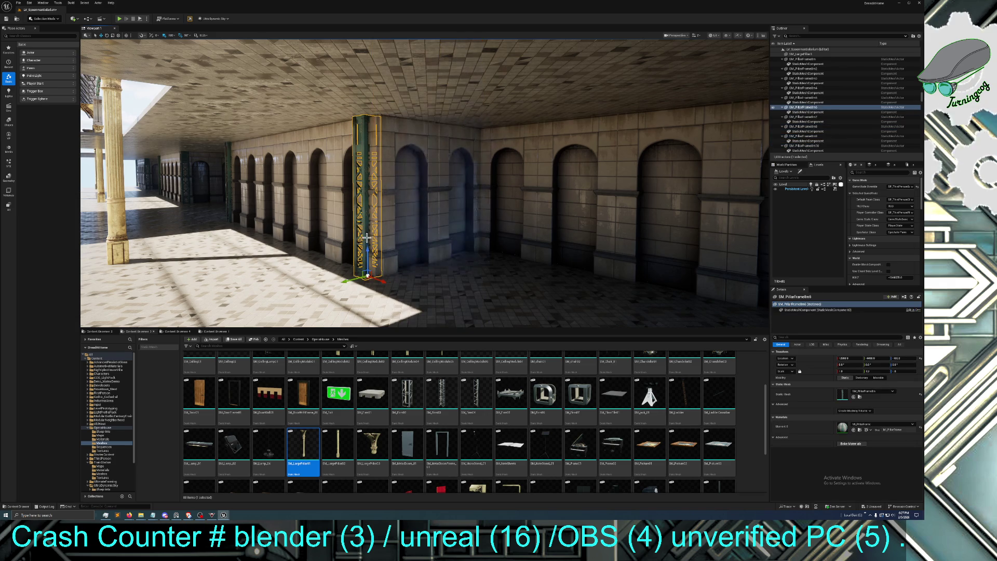
{"action": "key", "text": "d"}
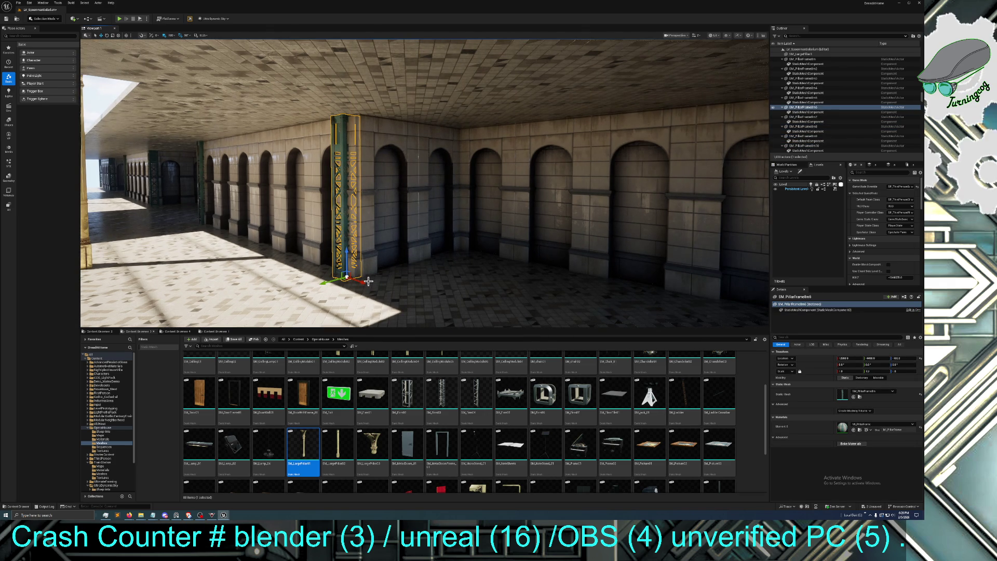
{"action": "mouse_move", "coordinate": [362, 281]}
{"action": "left_mouse_down"}
{"action": "mouse_move", "coordinate": [375, 286]}
{"action": "mouse_move", "coordinate": [311, 285]}
{"action": "mouse_move", "coordinate": [374, 285]}
{"action": "left_mouse_up"}
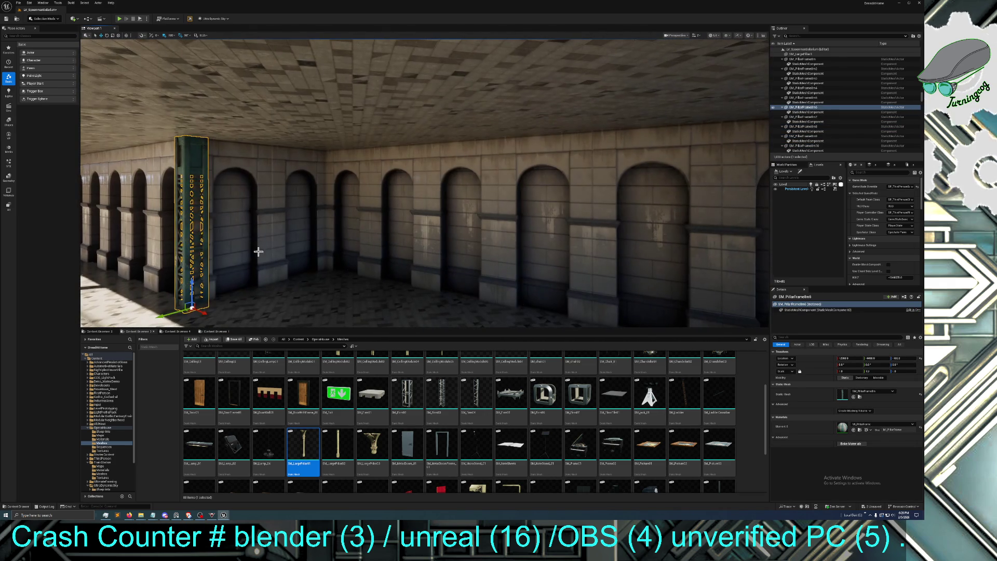
Select four of the new wall pieces, including SM_Wall347 and SM_Wall348
{"action": "left_click", "coordinate": [208, 218]}
{"action": "key", "text": "f"}
{"action": "mouse_move", "coordinate": [425, 183]}
{"action": "left_mouse_down"}
{"action": "mouse_move", "coordinate": [425, 151]}
{"action": "mouse_move", "coordinate": [425, 182]}
{"action": "left_mouse_up"}
{"action": "left_click_drag", "start_coordinate": [332, 241], "coordinate": [315, 241]}
{"action": "left_click", "coordinate": [315, 241]}
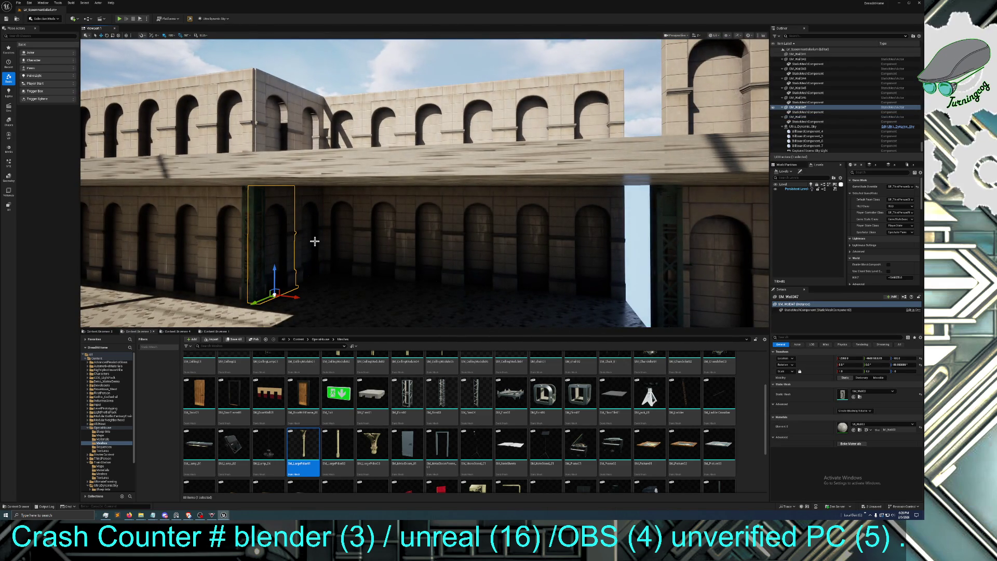
{"action": "scroll", "coordinate": [314, 242], "scroll_direction": "up", "scroll_amount": 6}
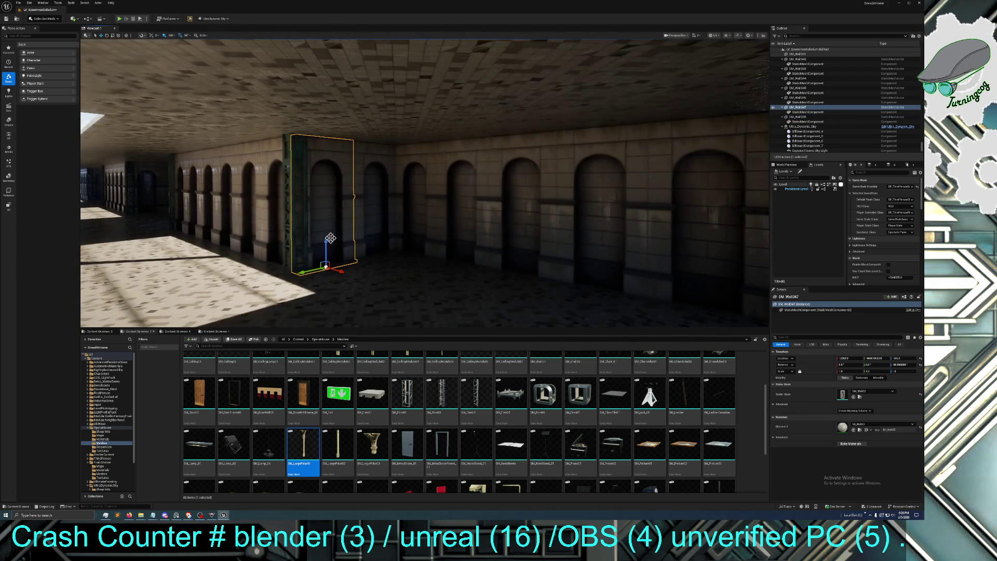
{"action": "left_click", "coordinate": [366, 222], "text": "ctrl"}
{"action": "key", "text": "f"}
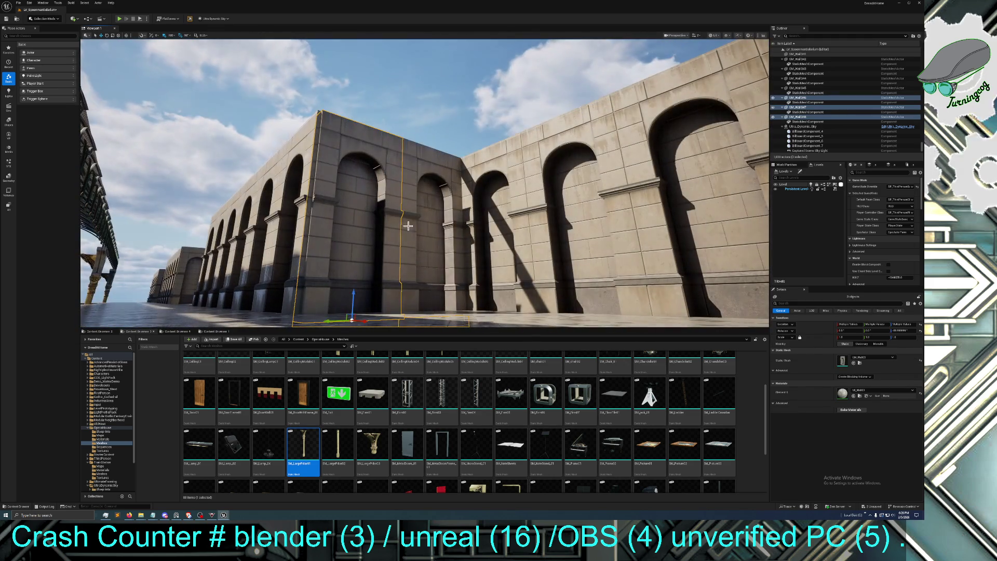
{"action": "left_click", "coordinate": [424, 236], "text": "ctrl"}
{"action": "key", "text": "f"}
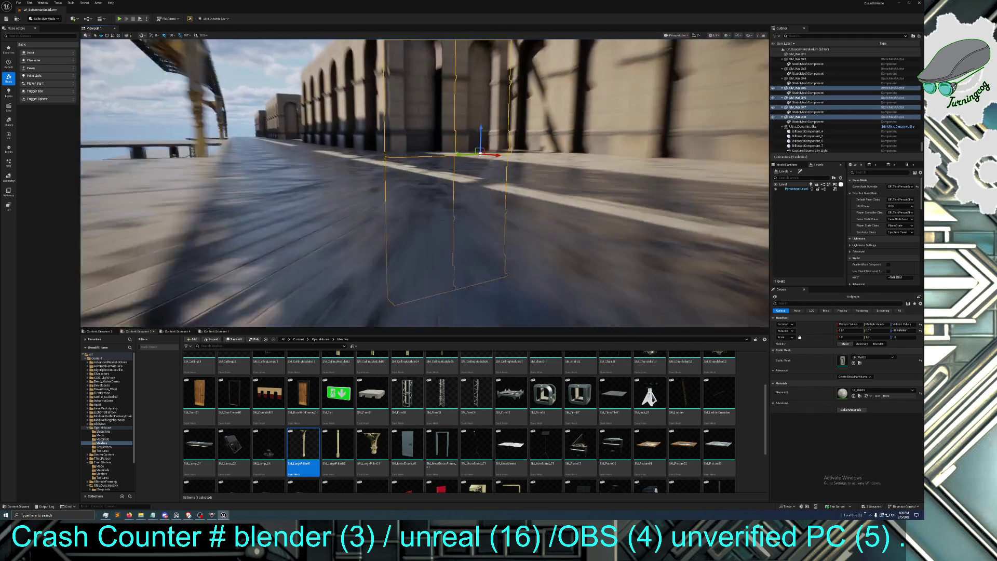
{"action": "left_click_drag", "start_coordinate": [423, 250], "coordinate": [424, 250]}
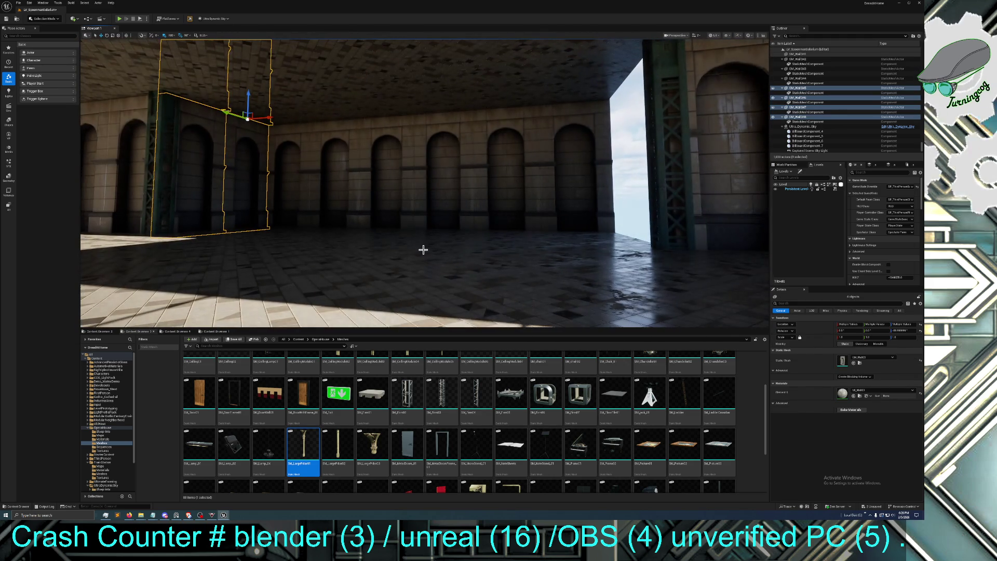
Duplicate those walls, rotate the copies 90 degrees into the far corner, then duplicate again
{"action": "key", "text": "ctrl+d"}
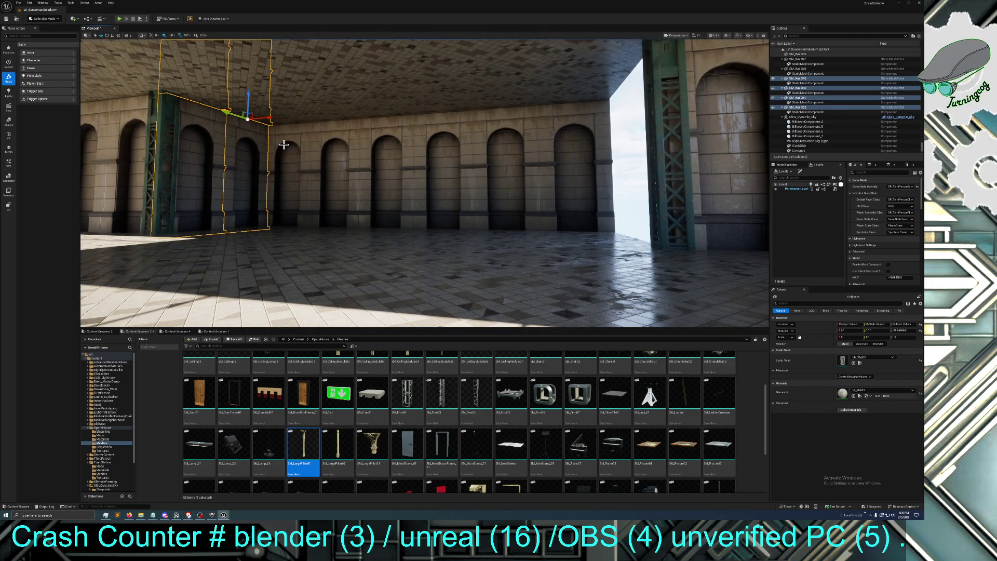
{"action": "left_click_drag", "start_coordinate": [270, 116], "coordinate": [649, 86]}
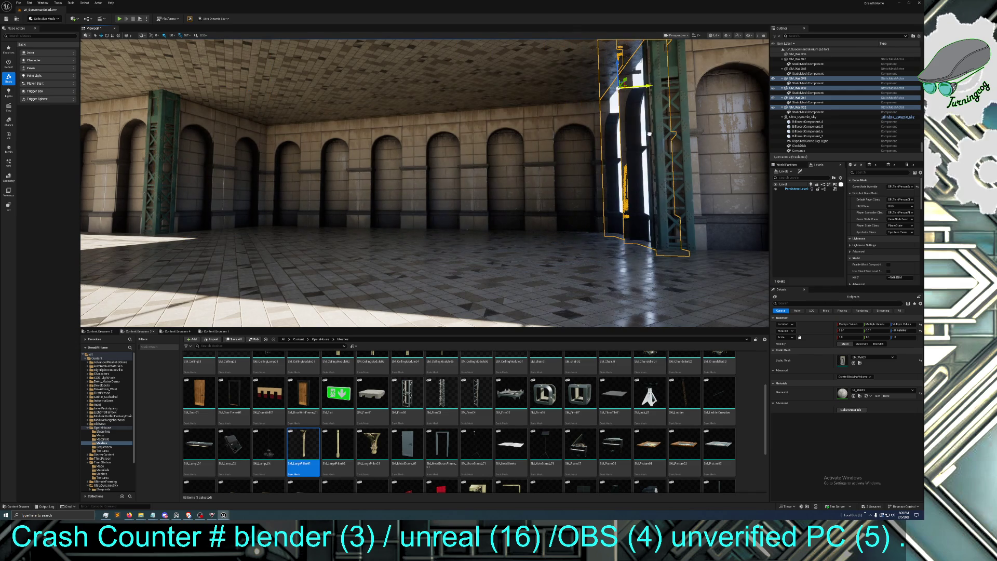
{"action": "left_click", "coordinate": [107, 36]}
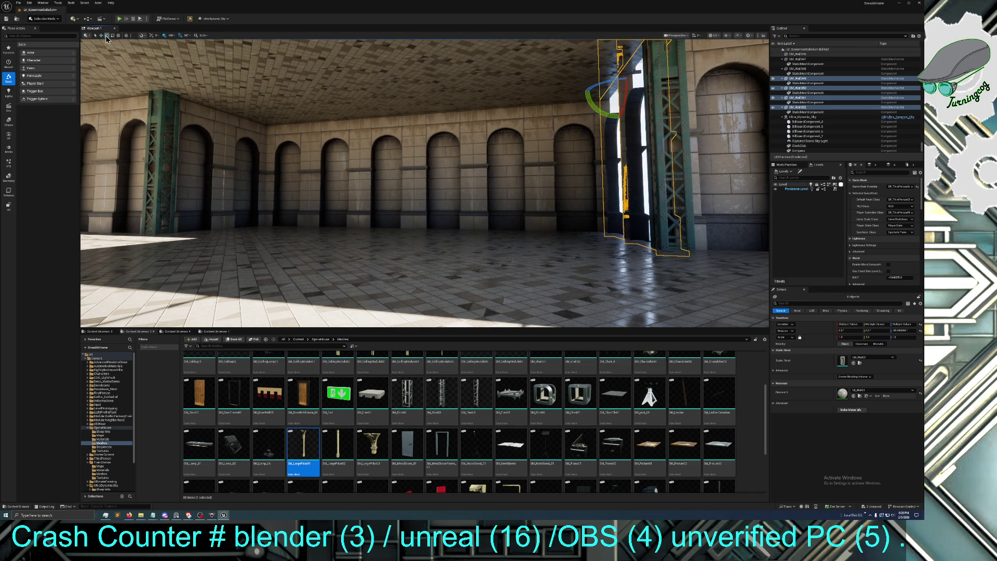
{"action": "left_click_drag", "start_coordinate": [596, 80], "coordinate": [603, 106]}
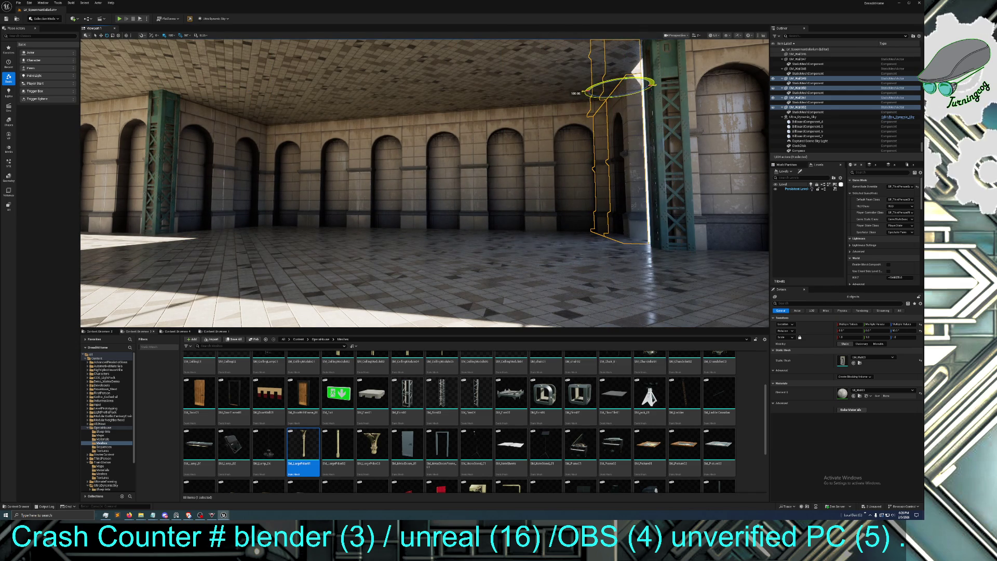
{"action": "left_click", "coordinate": [101, 35]}
{"action": "mouse_move", "coordinate": [649, 88]}
{"action": "left_mouse_down"}
{"action": "mouse_move", "coordinate": [666, 89]}
{"action": "mouse_move", "coordinate": [594, 129]}
{"action": "left_mouse_up"}
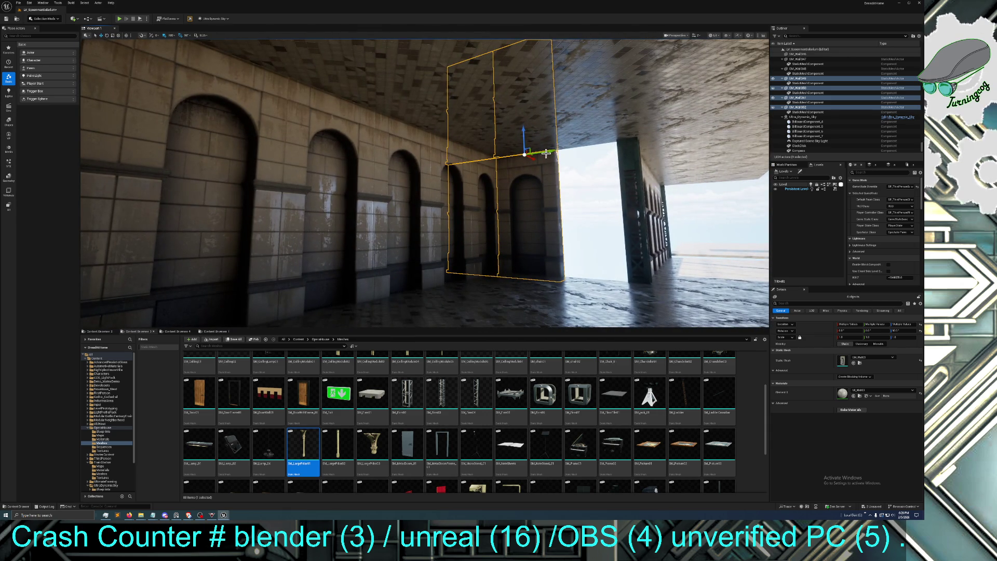
{"action": "mouse_move", "coordinate": [549, 152]}
{"action": "left_mouse_down"}
{"action": "mouse_move", "coordinate": [669, 149]}
{"action": "mouse_move", "coordinate": [610, 174]}
{"action": "left_mouse_up"}
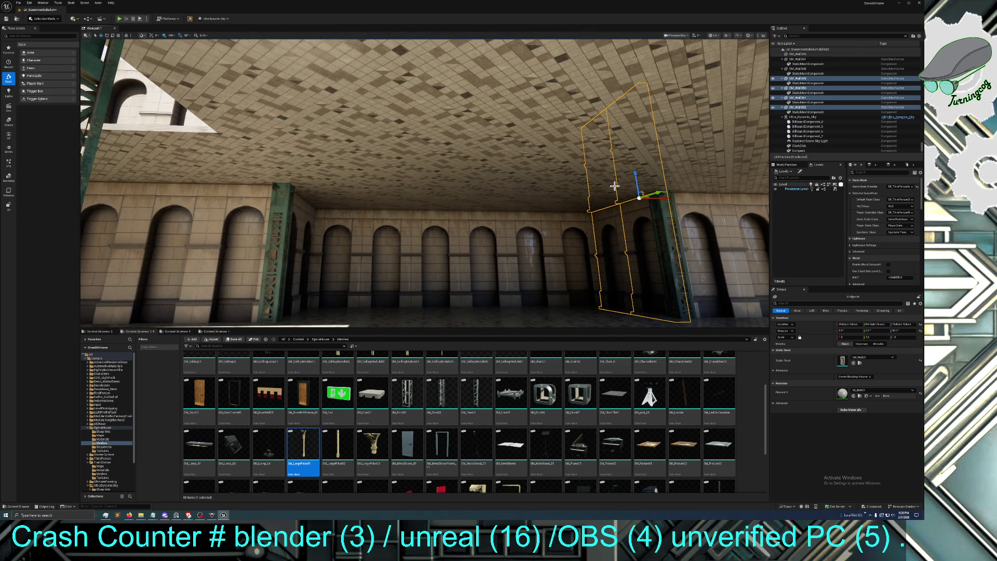
{"action": "key", "text": "ctrl+d"}
{"action": "left_click_drag", "start_coordinate": [618, 241], "coordinate": [440, 202]}
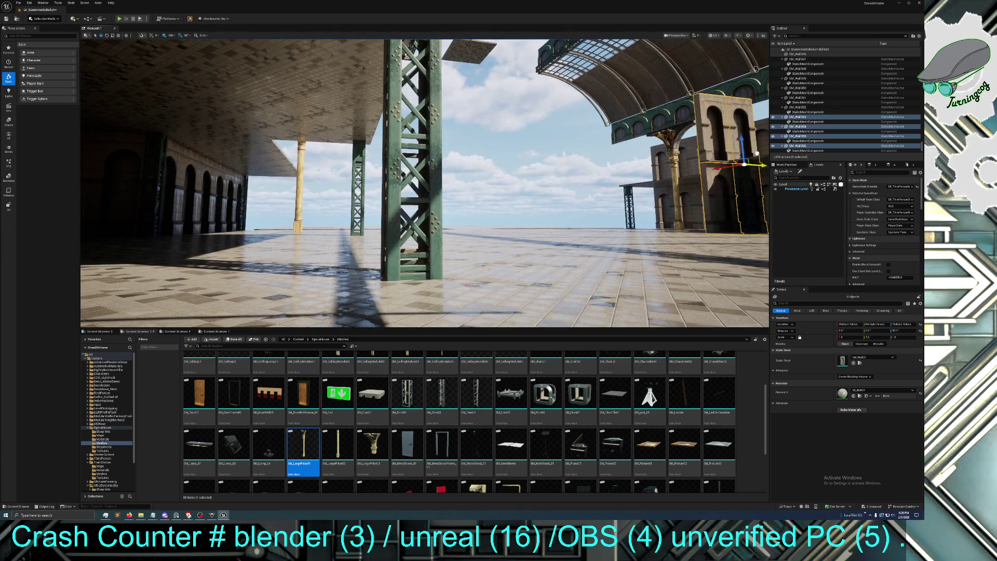
{"action": "left_click_drag", "start_coordinate": [593, 173], "coordinate": [637, 173]}
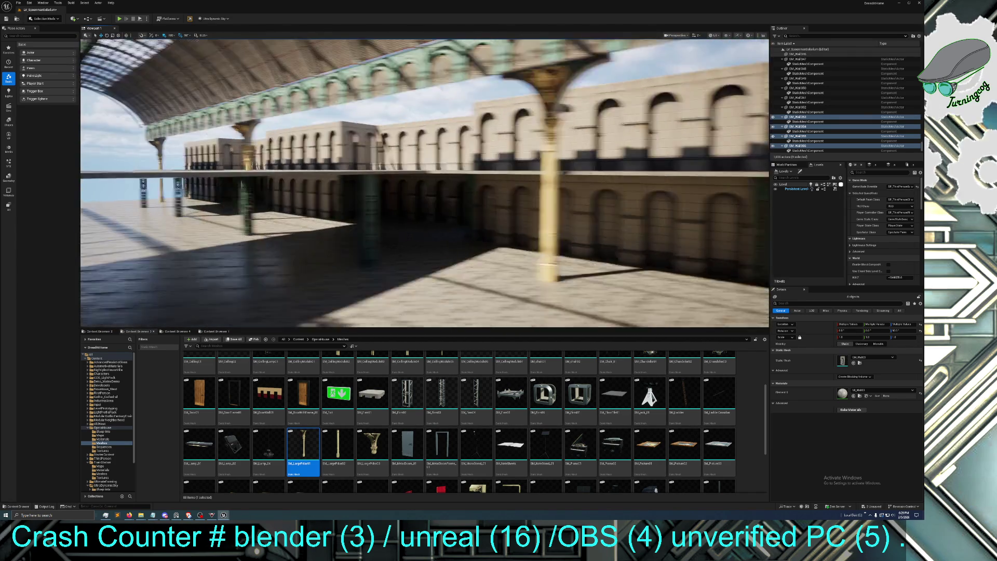
{"action": "left_click_drag", "start_coordinate": [424, 182], "coordinate": [301, 186]}
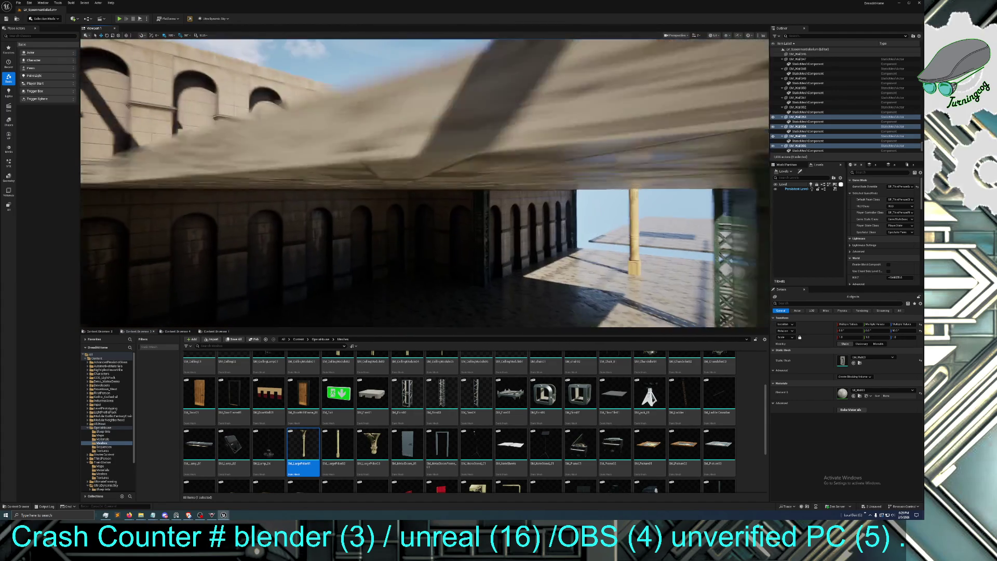
{"action": "left_click", "coordinate": [444, 207]}
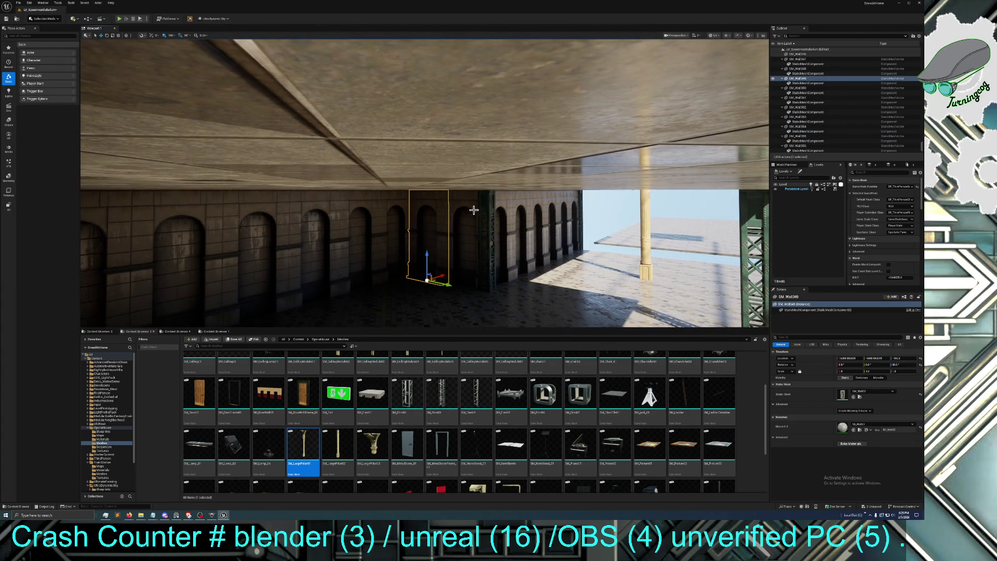
Duplicate four upper arched wall sections and move the copy into the gap between arcade walls
{"action": "left_click", "coordinate": [469, 206], "text": "ctrl"}
{"action": "mouse_move", "coordinate": [469, 205]}
{"action": "left_mouse_down"}
{"action": "mouse_move", "coordinate": [458, 187]}
{"action": "mouse_move", "coordinate": [446, 198]}
{"action": "left_mouse_up"}
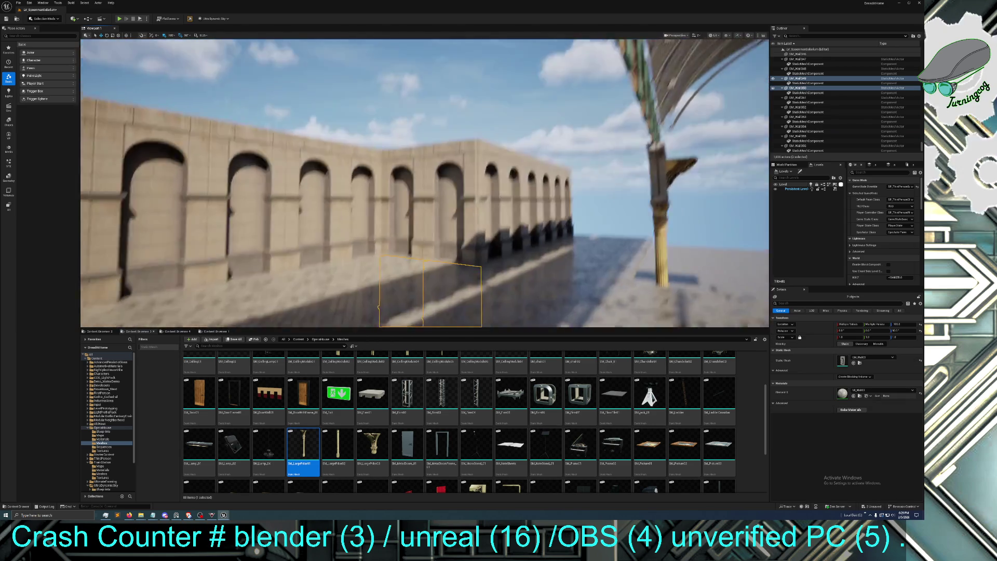
{"action": "left_click", "coordinate": [425, 192], "text": "ctrl"}
{"action": "left_click", "coordinate": [451, 188], "text": "ctrl"}
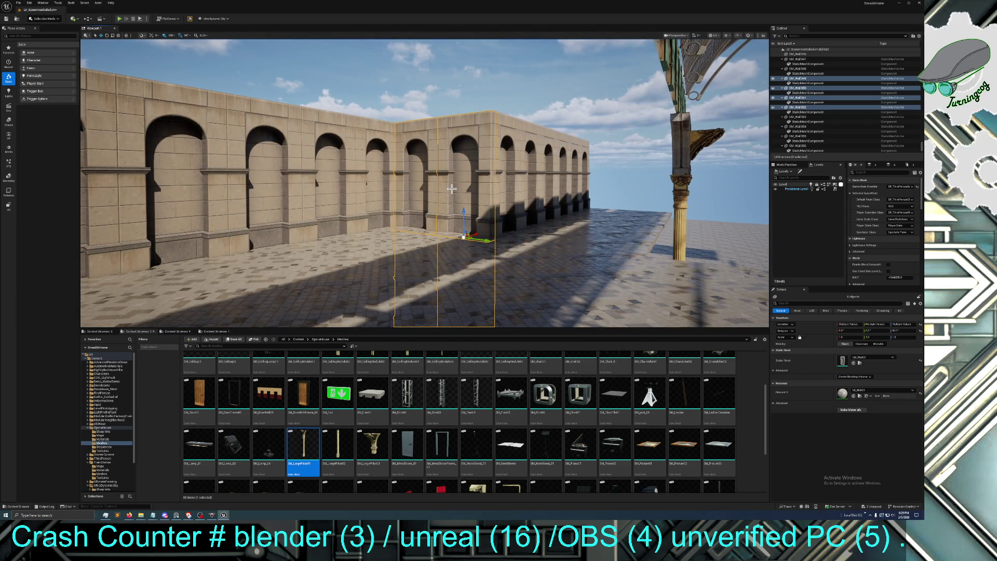
{"action": "key", "text": "ctrl+d"}
{"action": "mouse_move", "coordinate": [447, 238]}
{"action": "left_mouse_down"}
{"action": "mouse_move", "coordinate": [431, 236]}
{"action": "mouse_move", "coordinate": [452, 231]}
{"action": "left_mouse_up"}
{"action": "left_click_drag", "start_coordinate": [315, 246], "coordinate": [316, 246]}
{"action": "left_click_drag", "start_coordinate": [435, 193], "coordinate": [469, 219]}
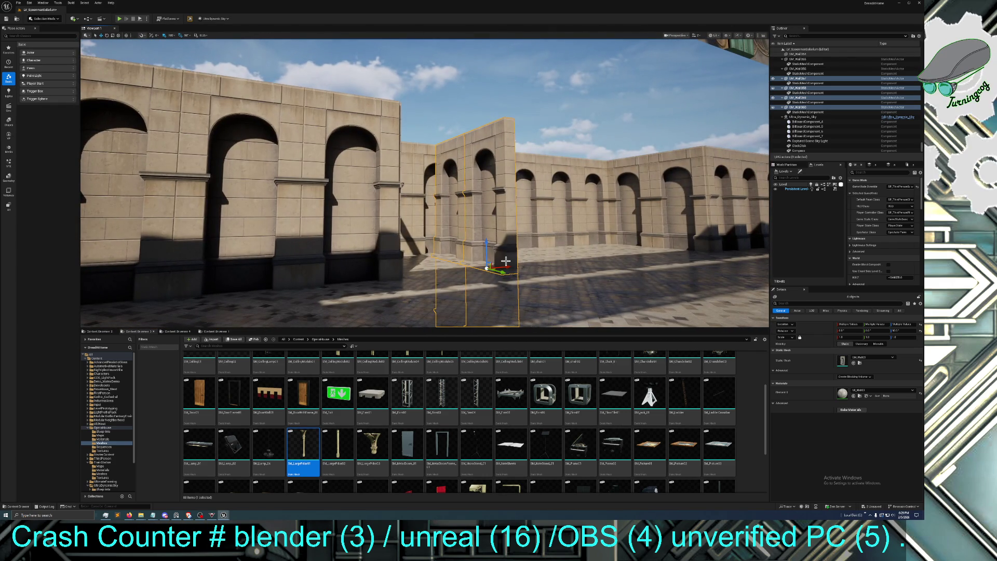
{"action": "mouse_move", "coordinate": [508, 265]}
{"action": "left_mouse_down"}
{"action": "mouse_move", "coordinate": [413, 288]}
{"action": "mouse_move", "coordinate": [291, 265]}
{"action": "left_mouse_up"}
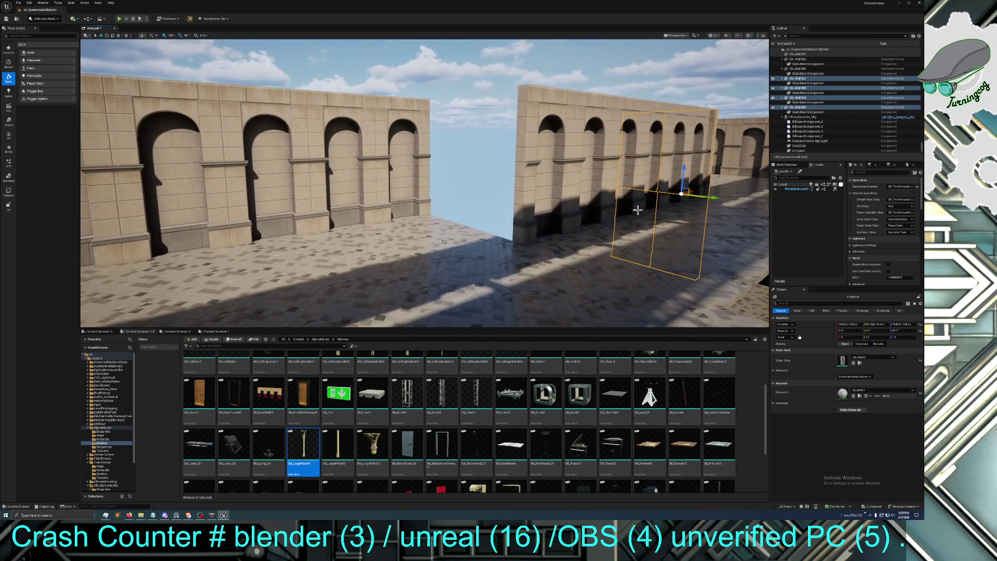
{"action": "mouse_move", "coordinate": [694, 191]}
{"action": "left_mouse_down"}
{"action": "mouse_move", "coordinate": [520, 251]}
{"action": "mouse_move", "coordinate": [457, 238]}
{"action": "left_mouse_up"}
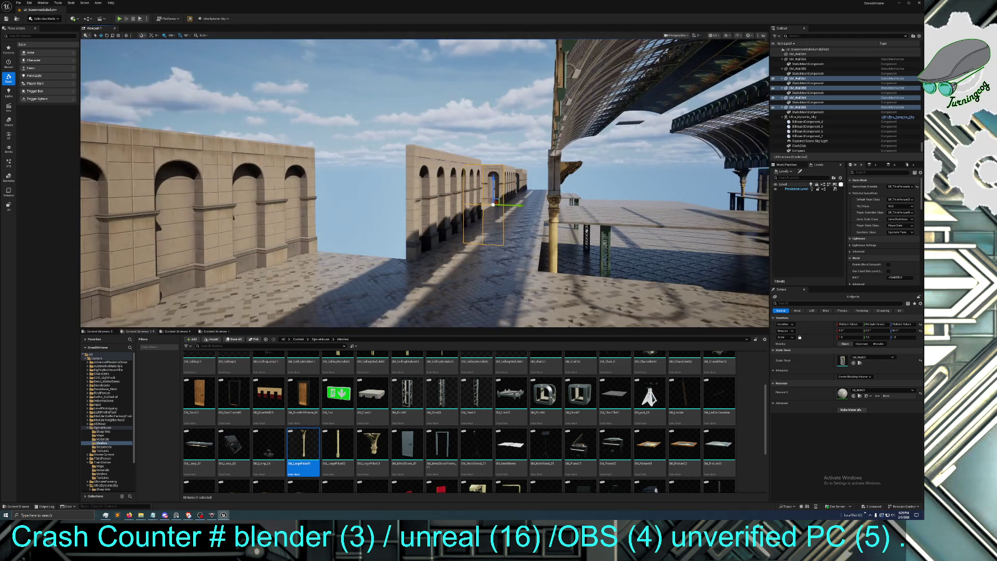
Add another copy of the walls along the arcade, undoing then redoing it
{"action": "key", "text": "ctrl+d"}
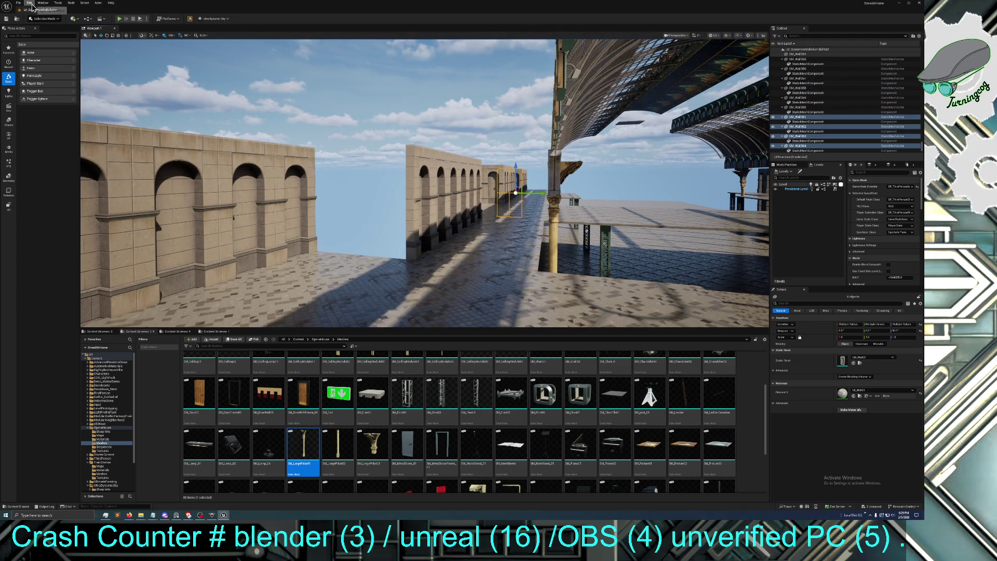
{"action": "left_click", "coordinate": [30, 3]}
{"action": "left_click", "coordinate": [45, 22]}
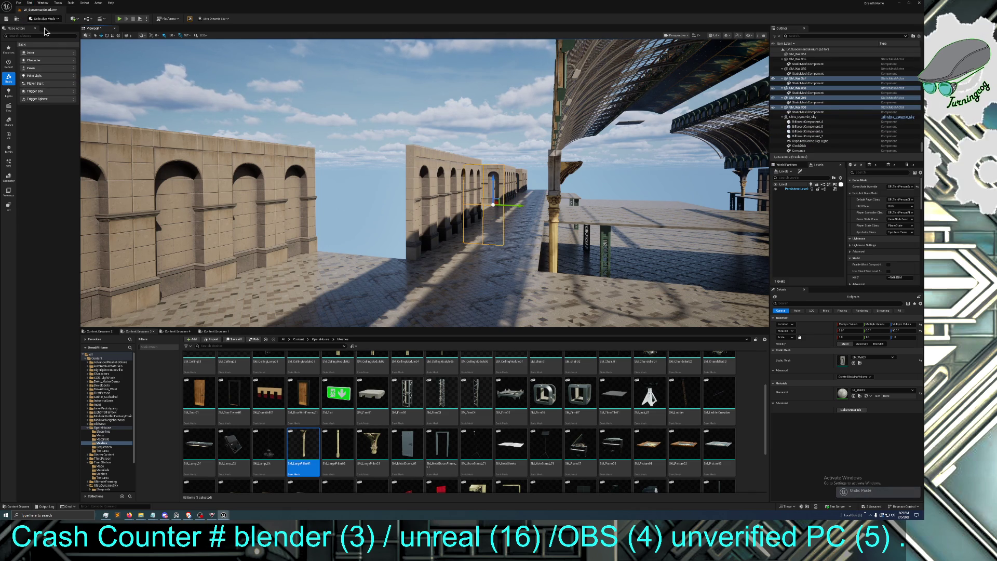
{"action": "key", "text": "ctrl+y"}
{"action": "left_click_drag", "start_coordinate": [505, 198], "coordinate": [512, 206]}
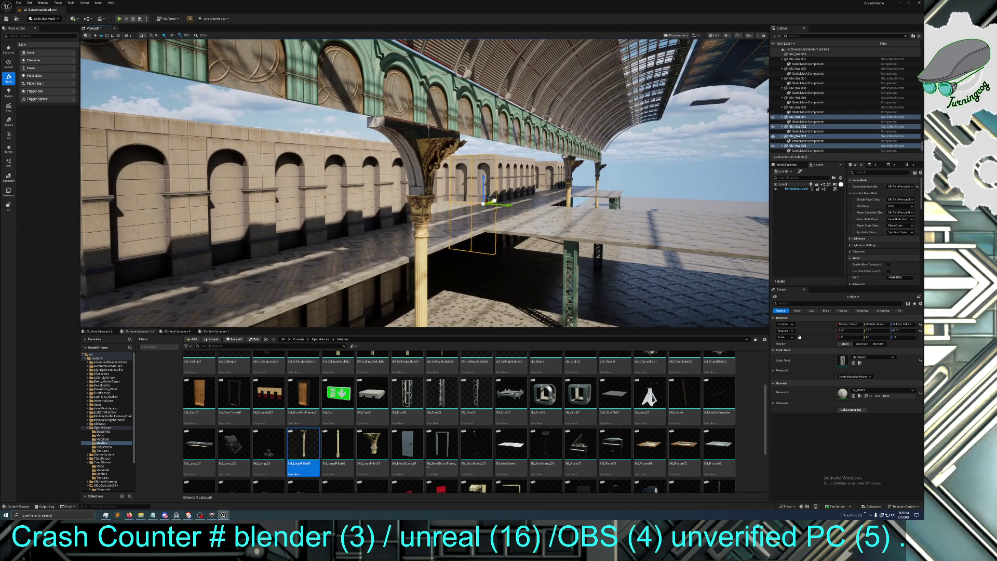
{"action": "left_click_drag", "start_coordinate": [345, 222], "coordinate": [345, 222]}
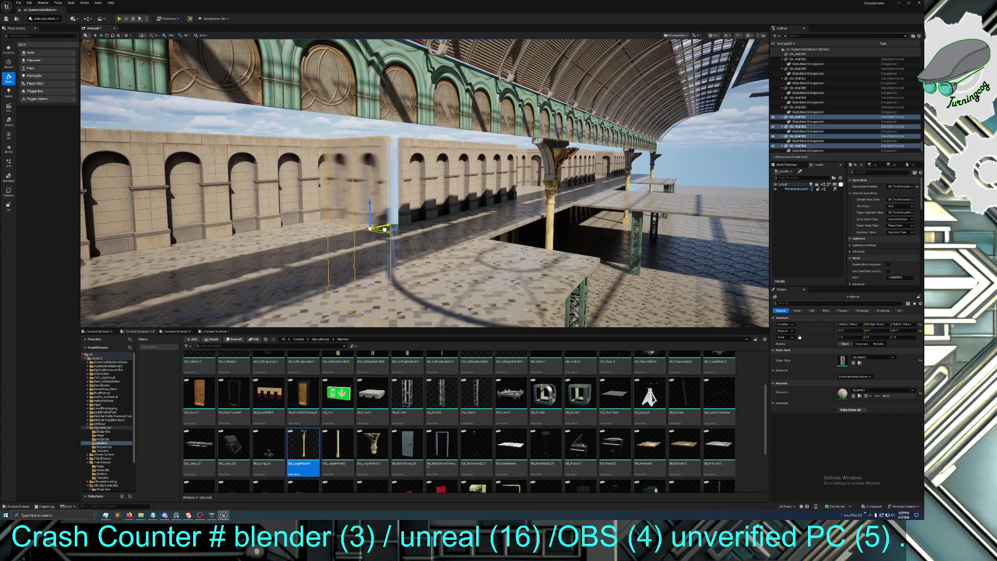
{"action": "mouse_move", "coordinate": [403, 222]}
{"action": "left_mouse_down"}
{"action": "mouse_move", "coordinate": [321, 234]}
{"action": "mouse_move", "coordinate": [383, 223]}
{"action": "mouse_move", "coordinate": [384, 245]}
{"action": "mouse_move", "coordinate": [312, 244]}
{"action": "mouse_move", "coordinate": [327, 218]}
{"action": "left_mouse_up"}
Duplicate four wall pieces, move them to the hall's far right, rotate them and reposition
{"action": "left_click", "coordinate": [382, 223]}
{"action": "left_click", "coordinate": [383, 224], "text": "ctrl"}
{"action": "left_click", "coordinate": [356, 216], "text": "ctrl"}
{"action": "left_click", "coordinate": [340, 238], "text": "ctrl"}
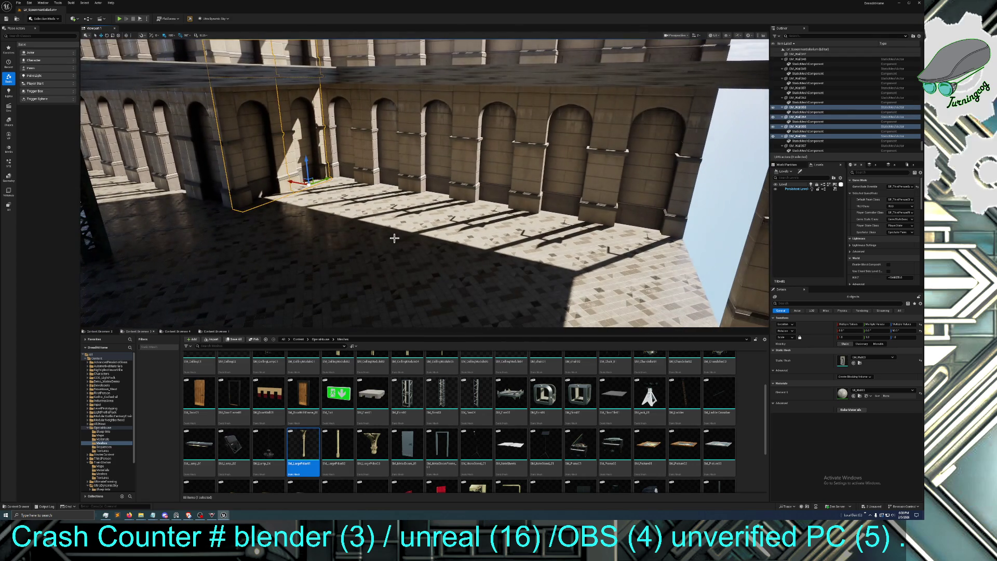
{"action": "key", "text": "ctrl+d"}
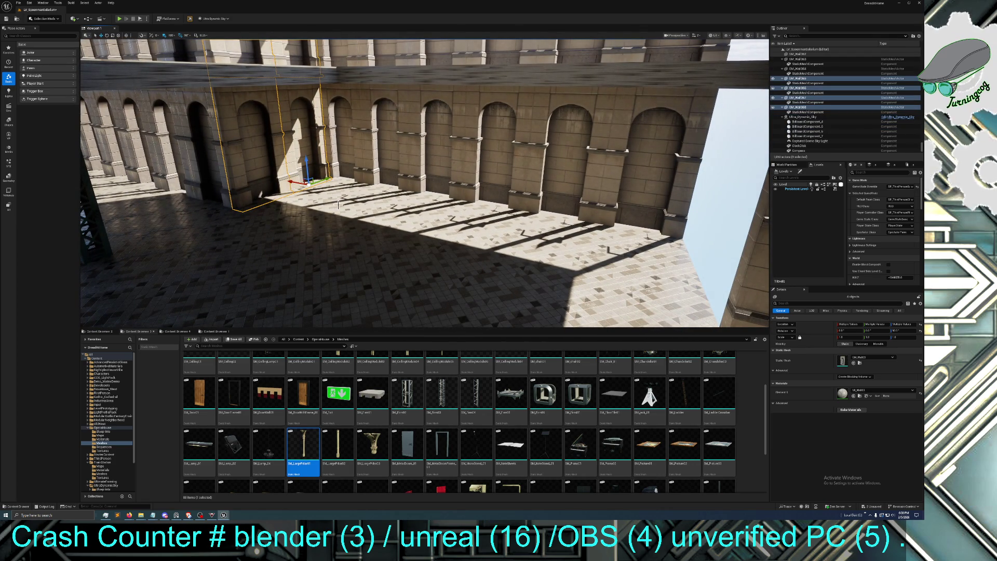
{"action": "left_click_drag", "start_coordinate": [292, 181], "coordinate": [630, 249]}
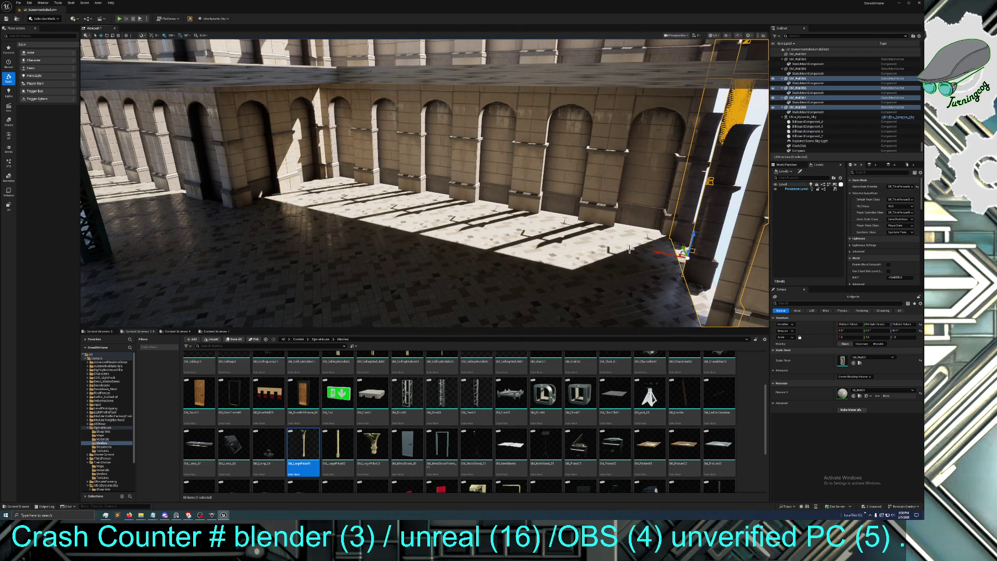
{"action": "left_click", "coordinate": [107, 36]}
{"action": "left_click_drag", "start_coordinate": [656, 249], "coordinate": [571, 259]}
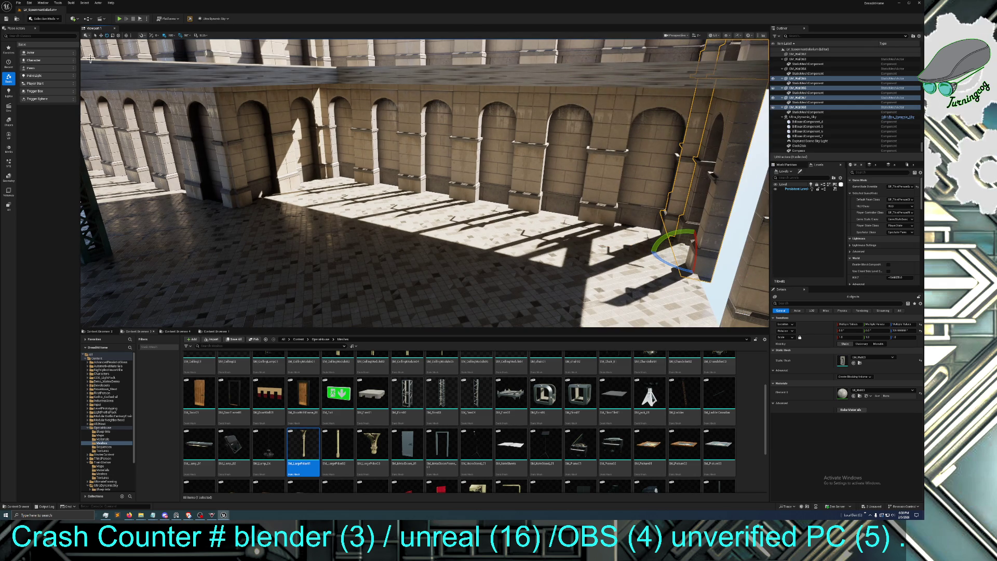
{"action": "left_click", "coordinate": [101, 36]}
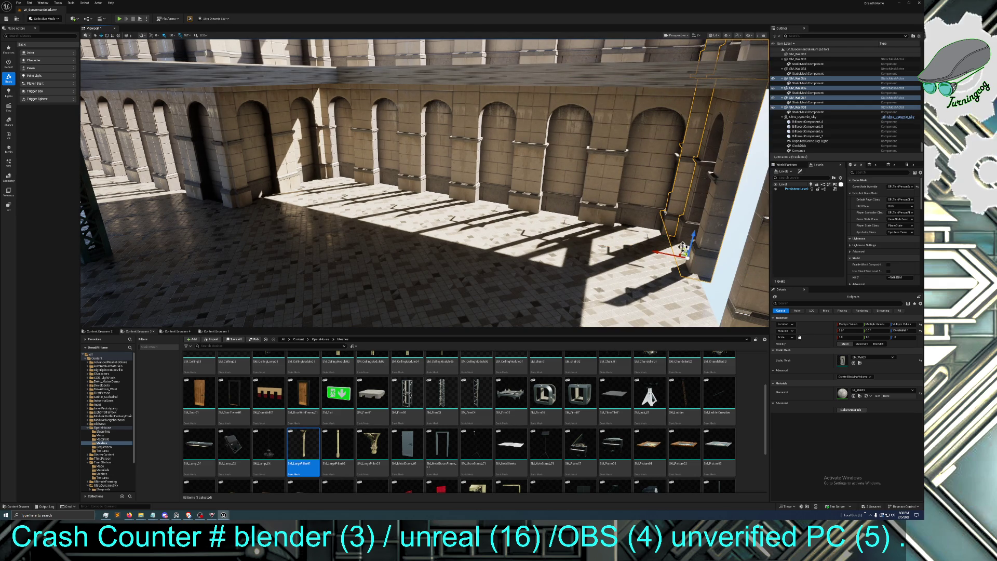
{"action": "mouse_move", "coordinate": [688, 256]}
{"action": "left_mouse_down"}
{"action": "mouse_move", "coordinate": [697, 311]}
{"action": "mouse_move", "coordinate": [660, 288]}
{"action": "mouse_move", "coordinate": [332, 203]}
{"action": "left_mouse_up"}
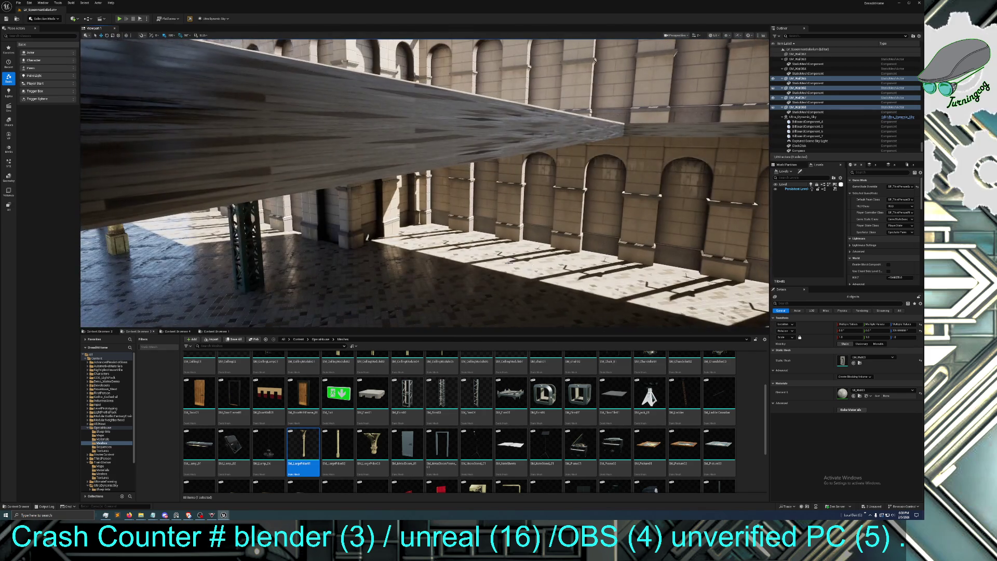
Select another set of arcade walls for the next copy
{"action": "left_click", "coordinate": [380, 209]}
{"action": "mouse_move", "coordinate": [402, 203]}
{"action": "left_mouse_down"}
{"action": "mouse_move", "coordinate": [395, 187]}
{"action": "mouse_move", "coordinate": [384, 197]}
{"action": "left_mouse_up"}
{"action": "mouse_move", "coordinate": [416, 228]}
{"action": "left_mouse_down"}
{"action": "mouse_move", "coordinate": [405, 224]}
{"action": "mouse_move", "coordinate": [415, 228]}
{"action": "left_mouse_up"}
{"action": "left_click", "coordinate": [479, 225], "text": "ctrl"}
{"action": "left_click", "coordinate": [479, 225], "text": "ctrl"}
{"action": "left_click_drag", "start_coordinate": [479, 225], "coordinate": [421, 223]}
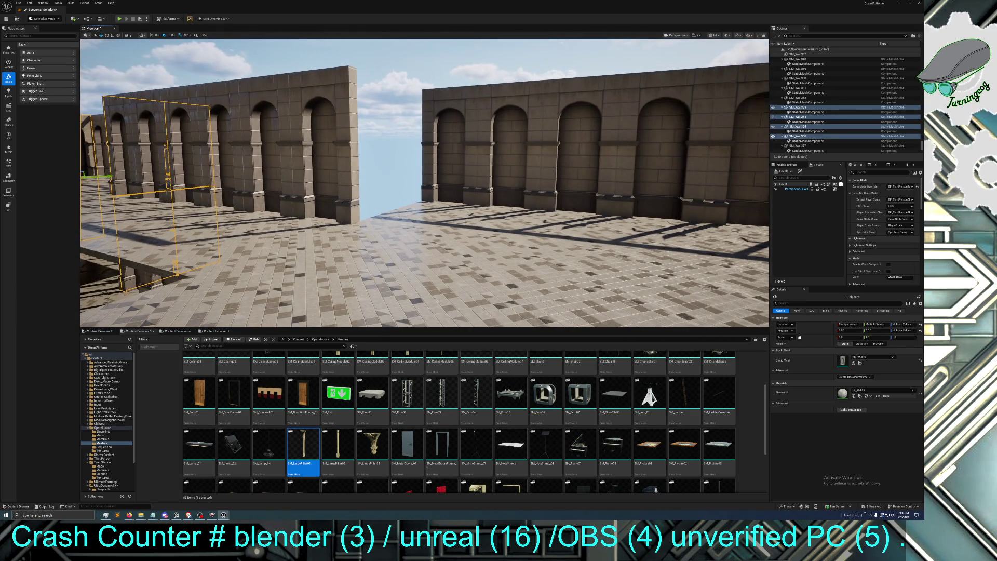
Duplicate the selected walls and drop the copy into the gap between the right-side upper walls
{"action": "key", "text": "ctrl+d"}
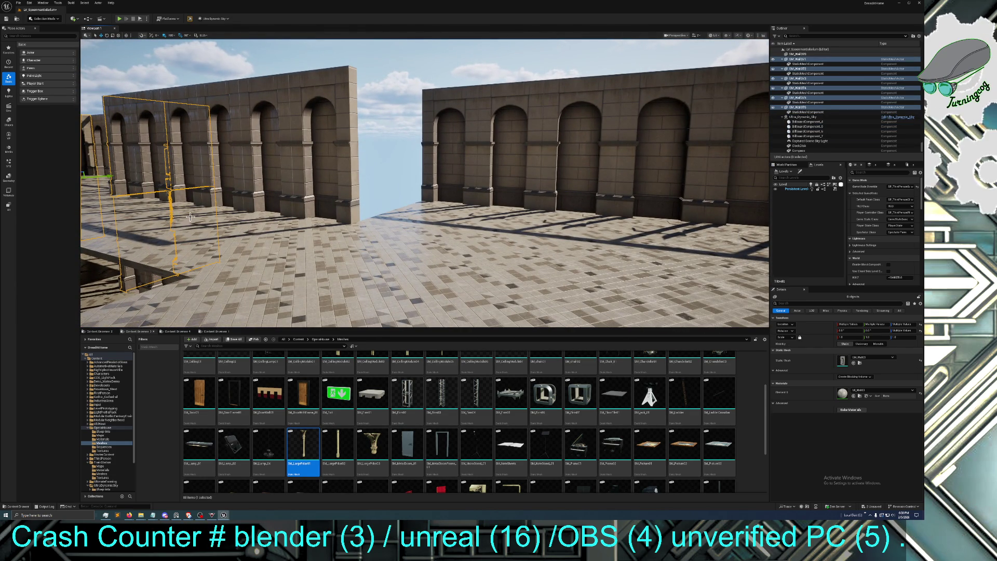
{"action": "left_click_drag", "start_coordinate": [322, 224], "coordinate": [296, 223]}
{"action": "mouse_move", "coordinate": [295, 195]}
{"action": "left_mouse_down"}
{"action": "mouse_move", "coordinate": [512, 250]}
{"action": "mouse_move", "coordinate": [511, 228]}
{"action": "mouse_move", "coordinate": [530, 223]}
{"action": "mouse_move", "coordinate": [522, 250]}
{"action": "mouse_move", "coordinate": [489, 255]}
{"action": "mouse_move", "coordinate": [315, 235]}
{"action": "mouse_move", "coordinate": [545, 239]}
{"action": "mouse_move", "coordinate": [322, 245]}
{"action": "mouse_move", "coordinate": [312, 260]}
{"action": "mouse_move", "coordinate": [348, 234]}
{"action": "mouse_move", "coordinate": [343, 249]}
{"action": "mouse_move", "coordinate": [337, 239]}
{"action": "mouse_move", "coordinate": [433, 246]}
{"action": "left_mouse_up"}
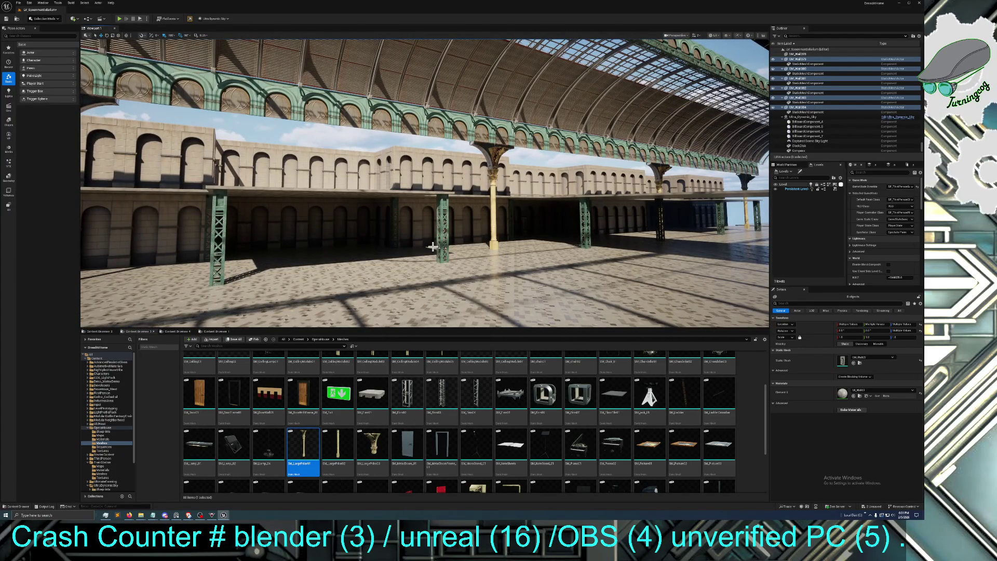